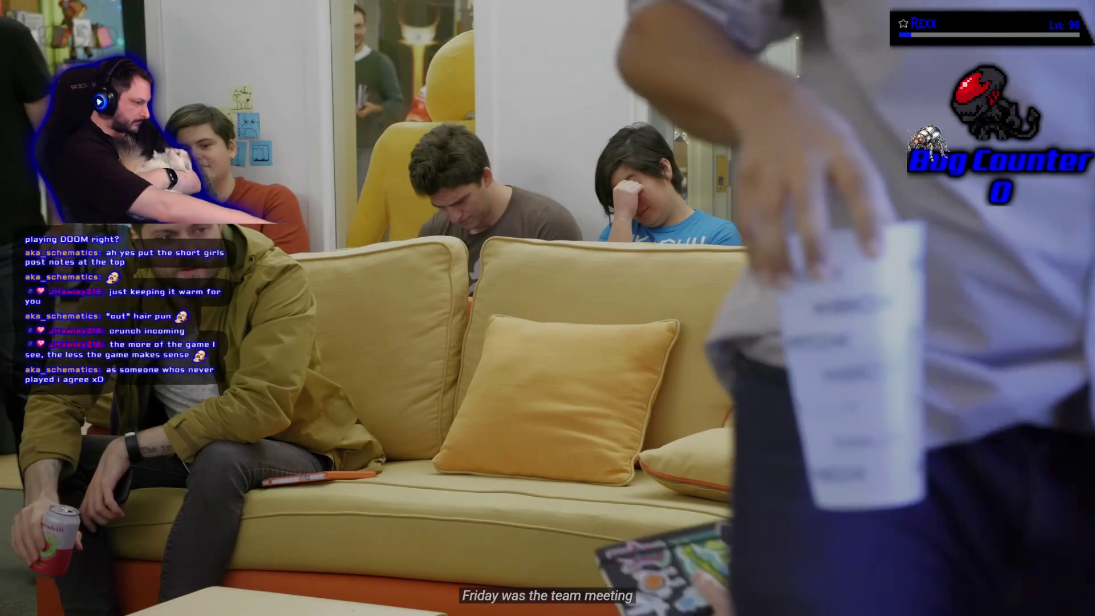
Step: Pause Episode 27, seek back past 57:48 to 56:22, and resume playback
mouse_move(819, 288)
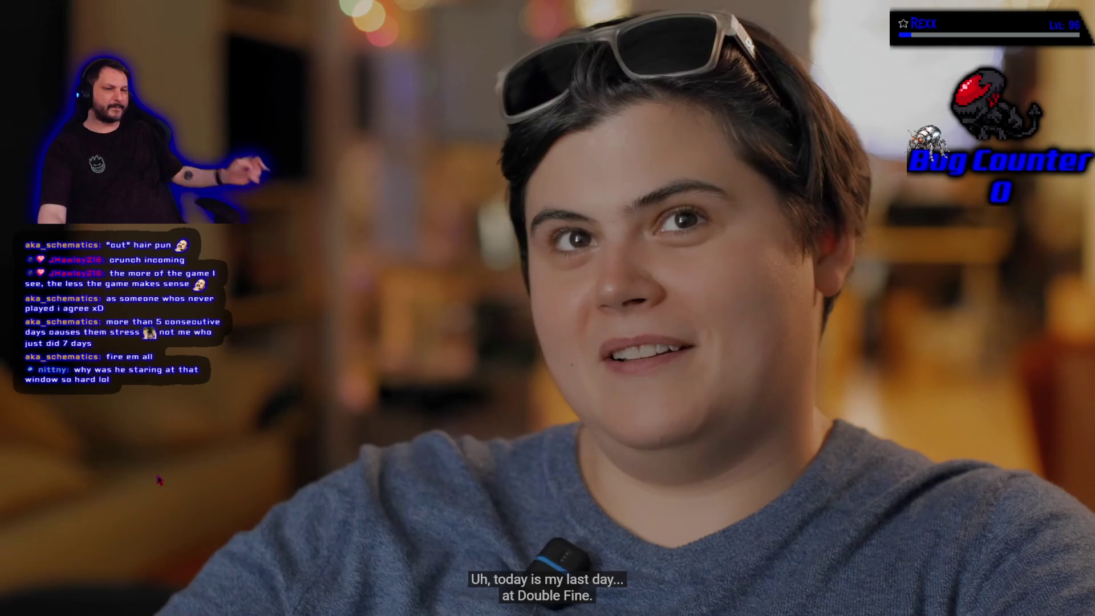
mouse_move(438, 67)
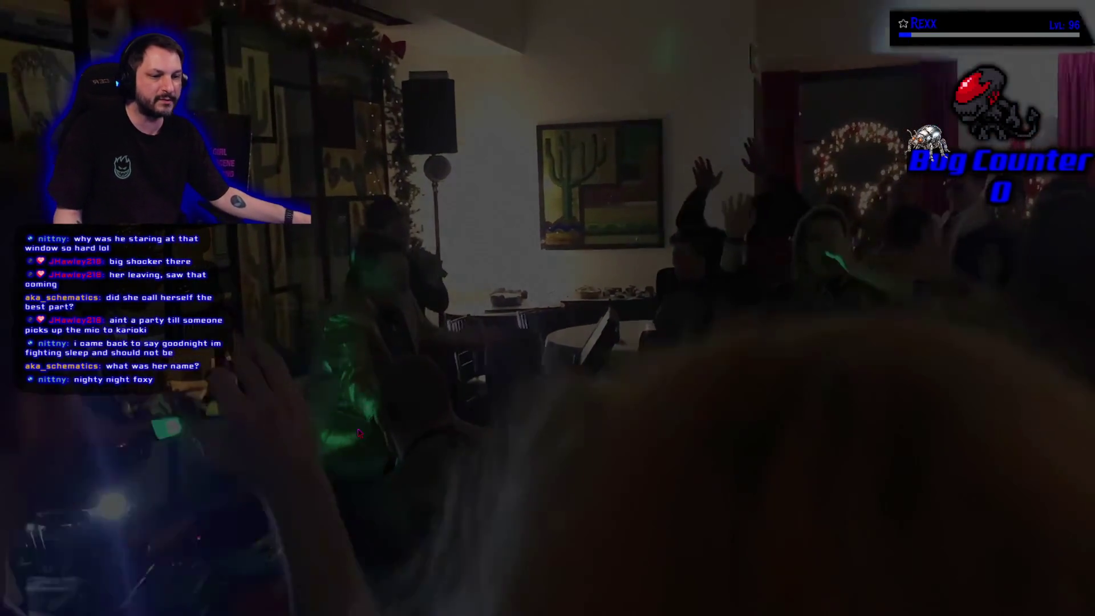
mouse_move(514, 345)
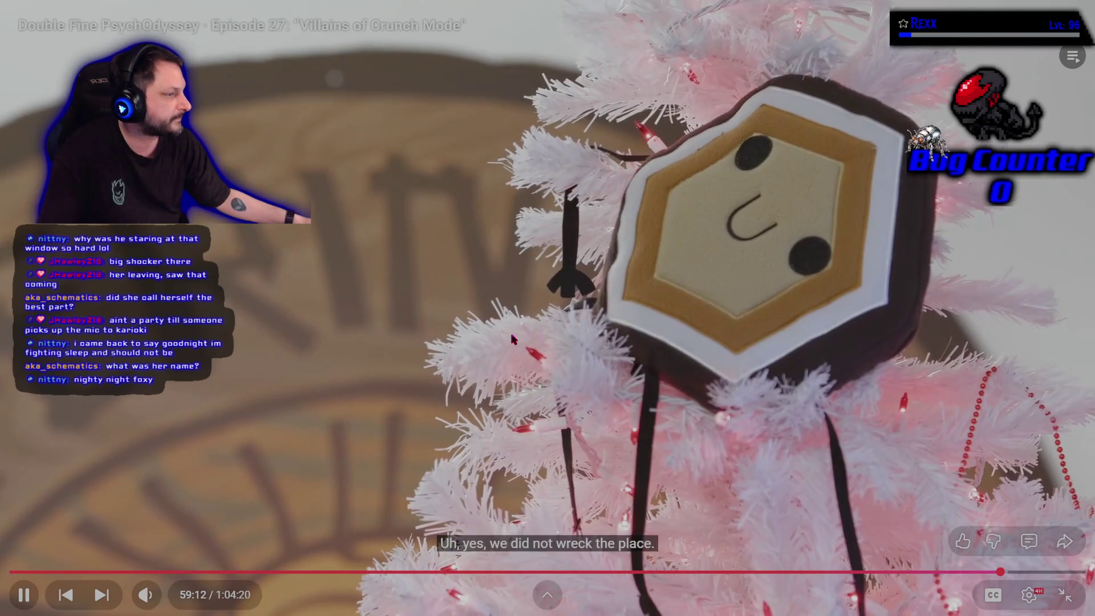
click(511, 338)
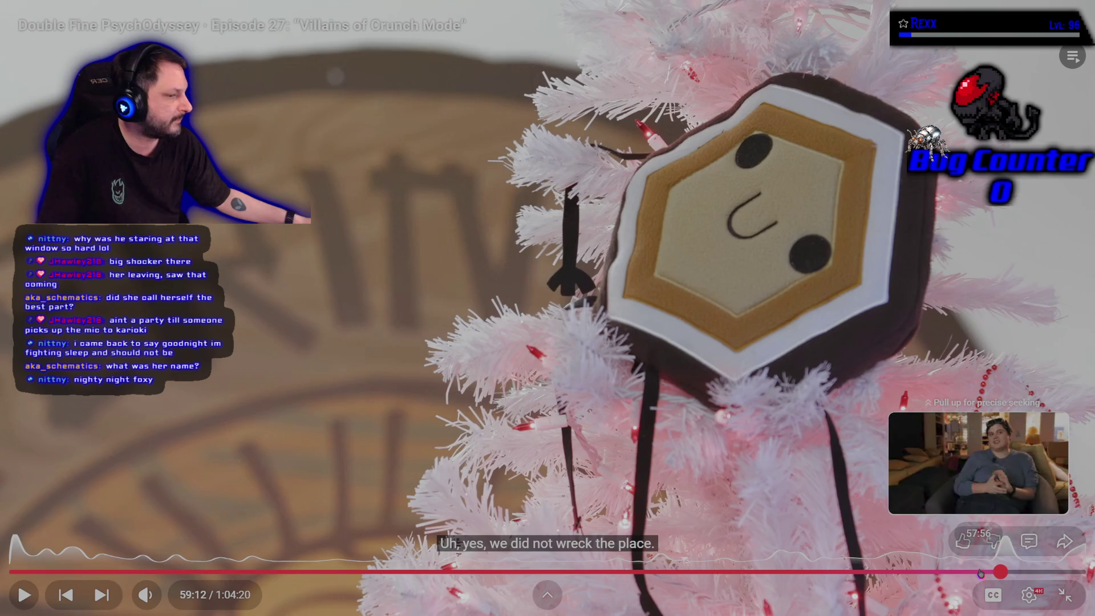
click(979, 572)
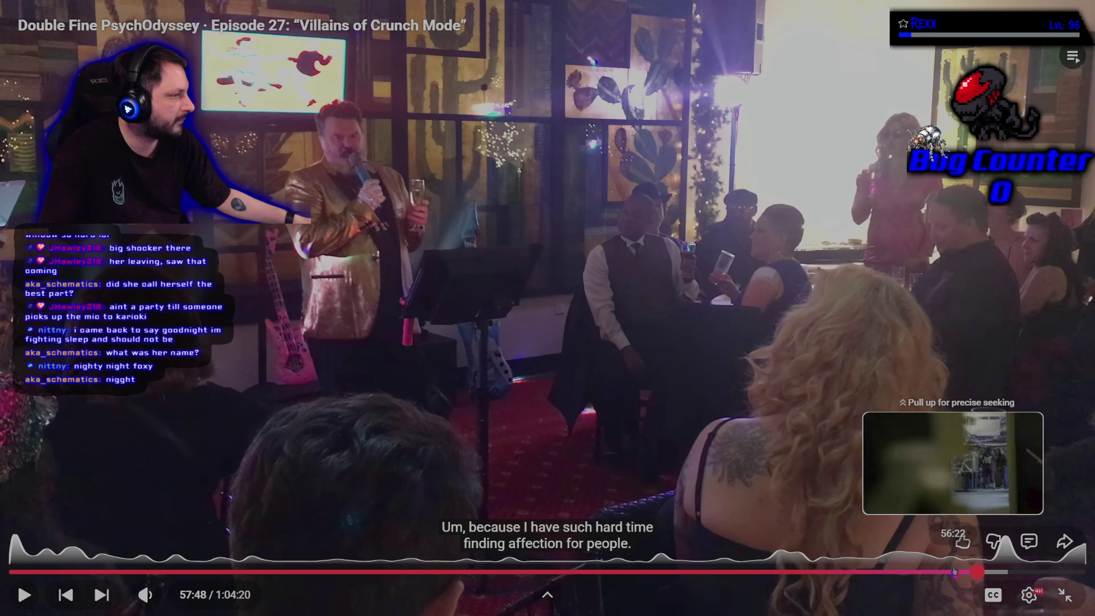
click(952, 572)
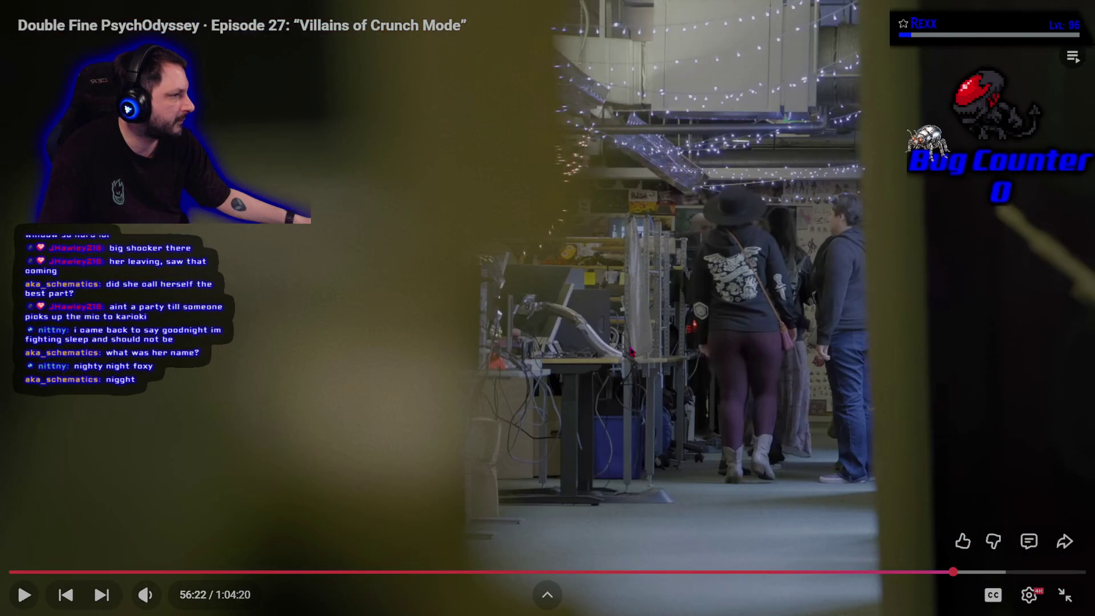
key(space)
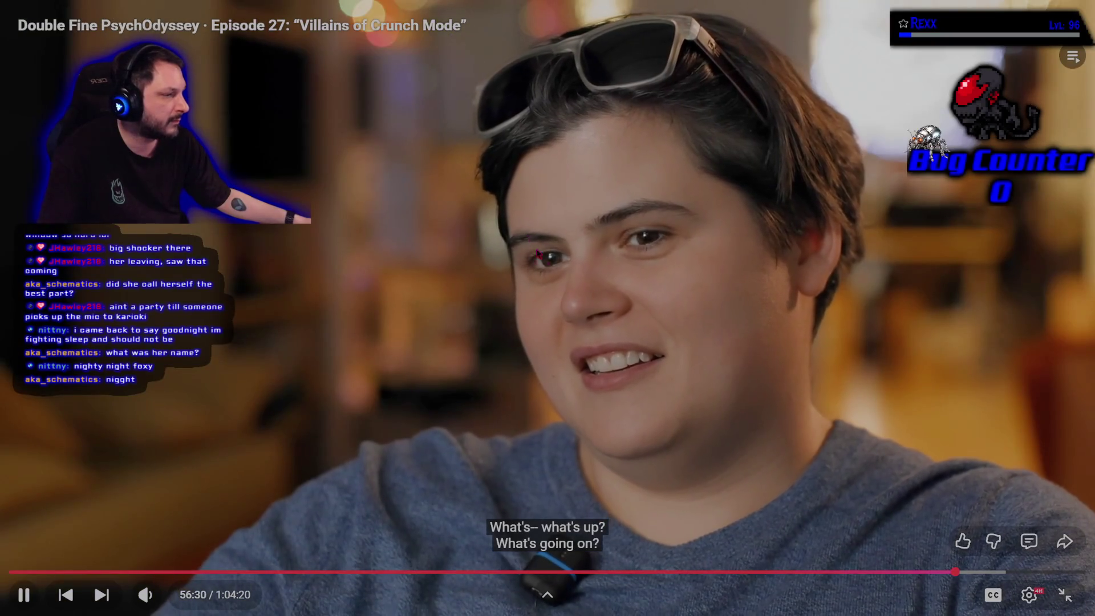
Step: Pause at 56:32, jump ahead to 59:25, and resume watching
click(705, 344)
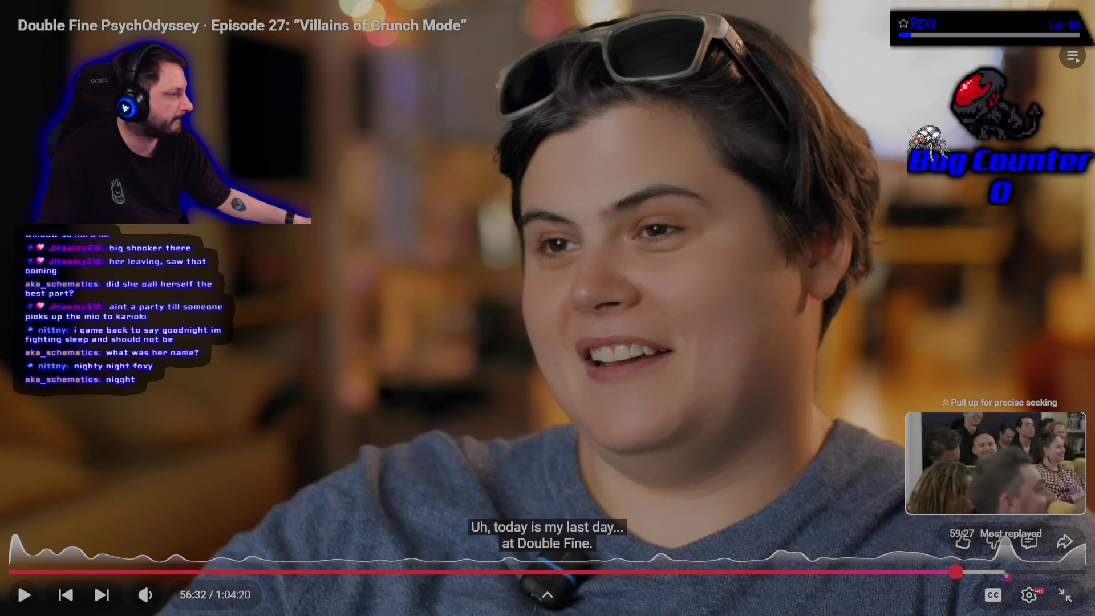
click(1005, 572)
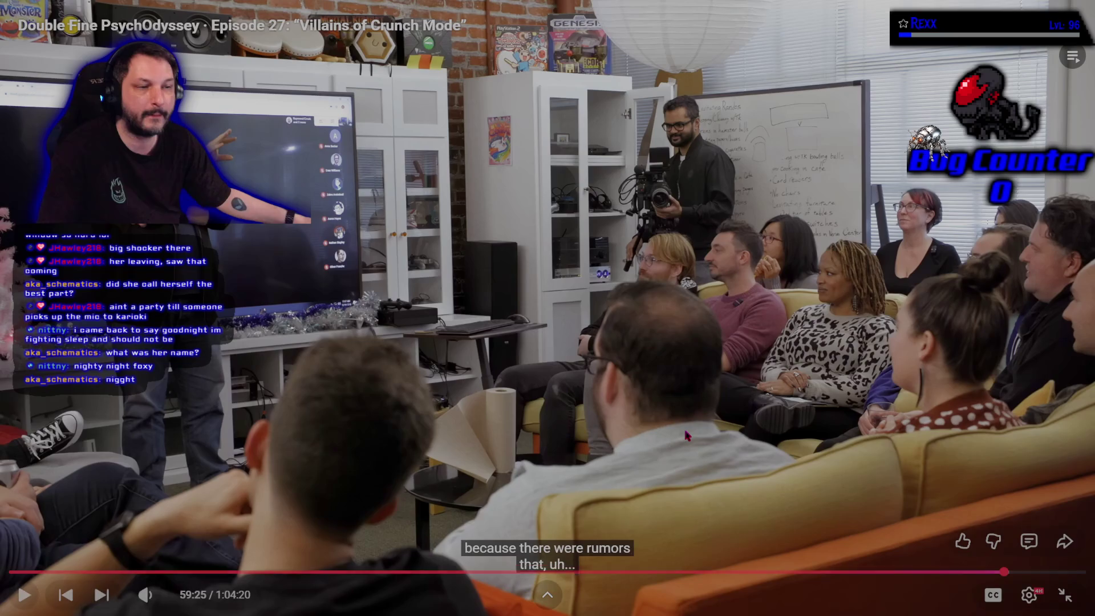
click(667, 422)
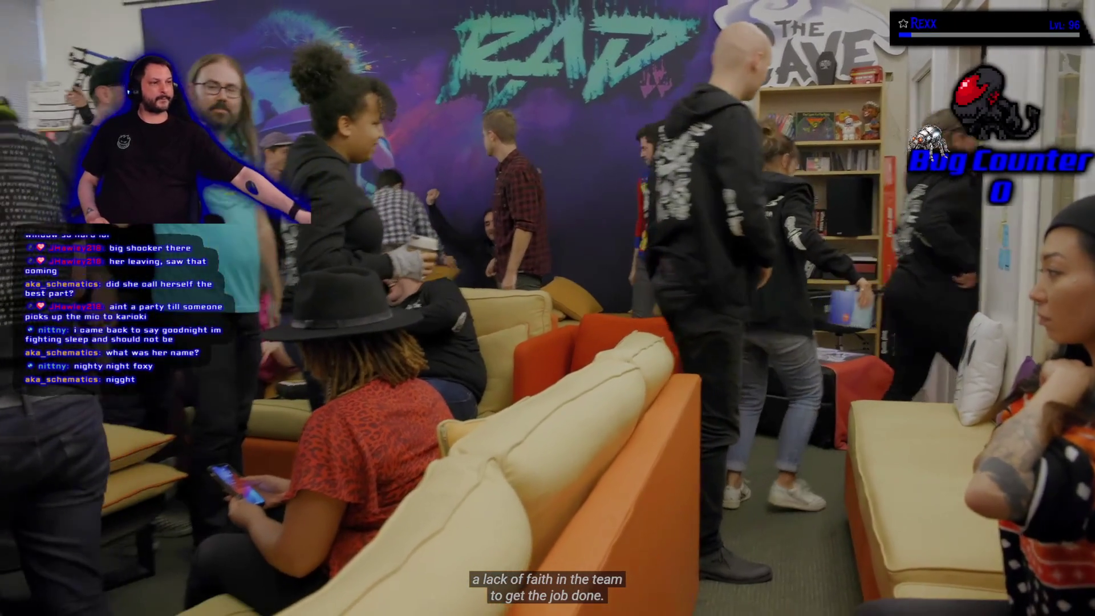
Step: Exit fullscreen to show the Episode 27 watch page with the PsychOdyssey playlist
mouse_move(154, 613)
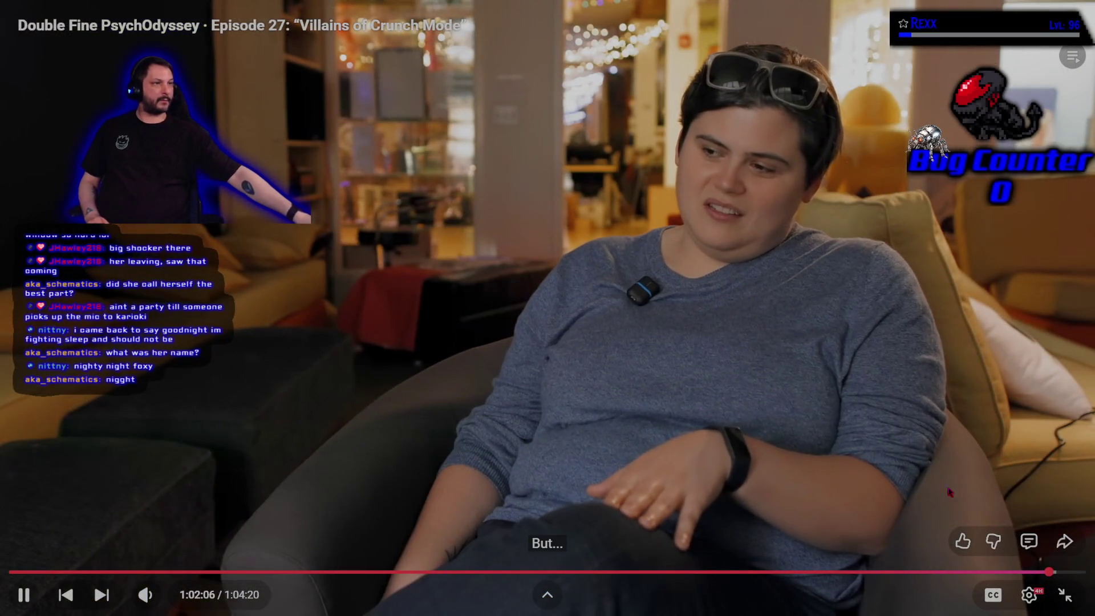
click(1064, 595)
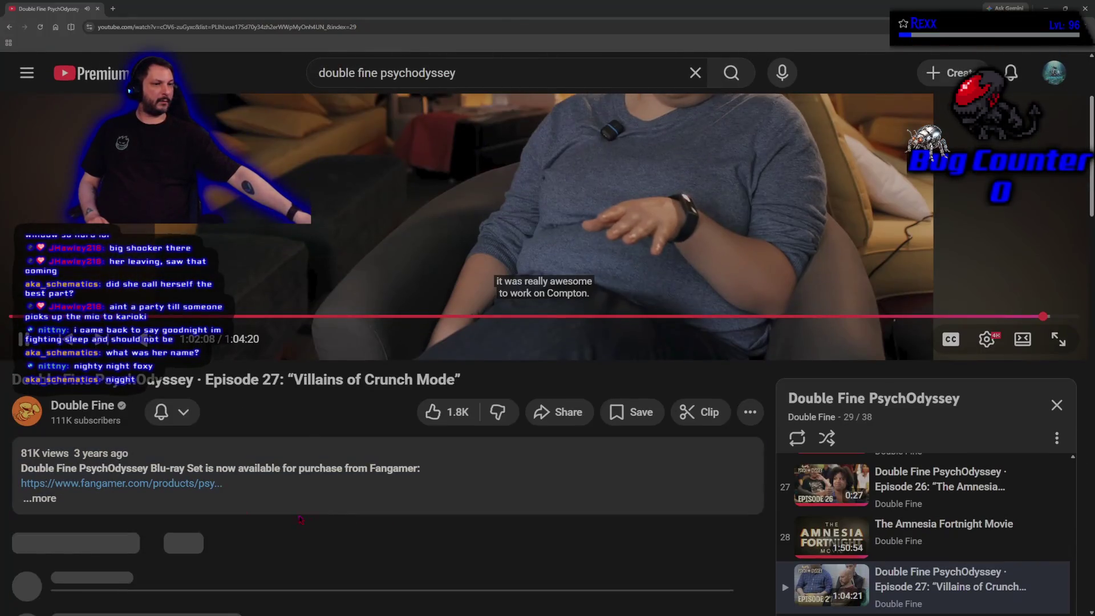
Step: Scroll down through the description, then back up toward the Episode 27 player
scroll(296, 521, down, 12)
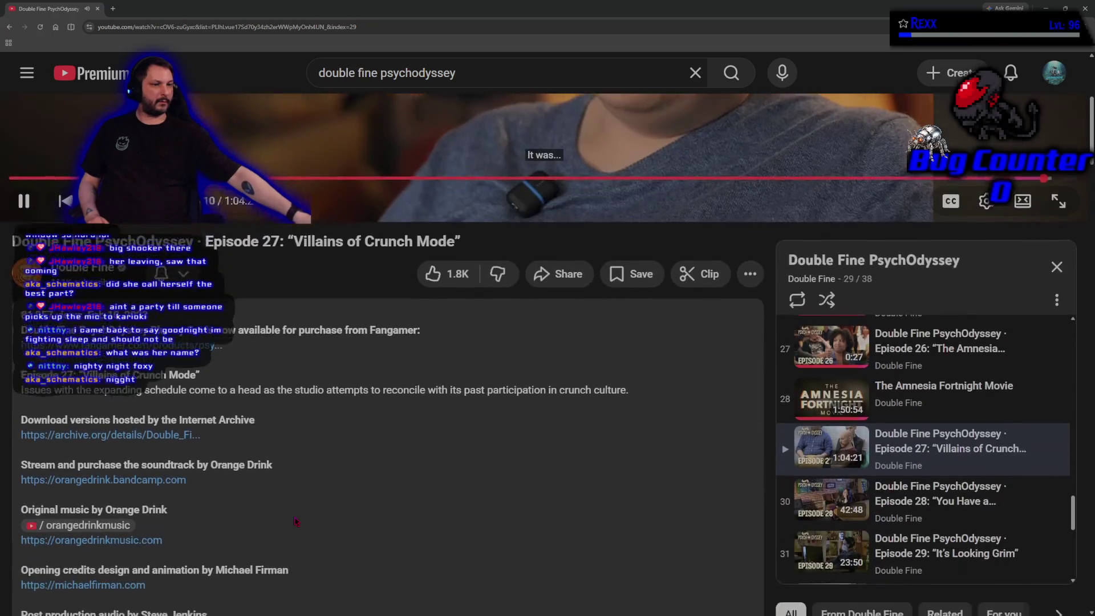
scroll(295, 517, down, 4)
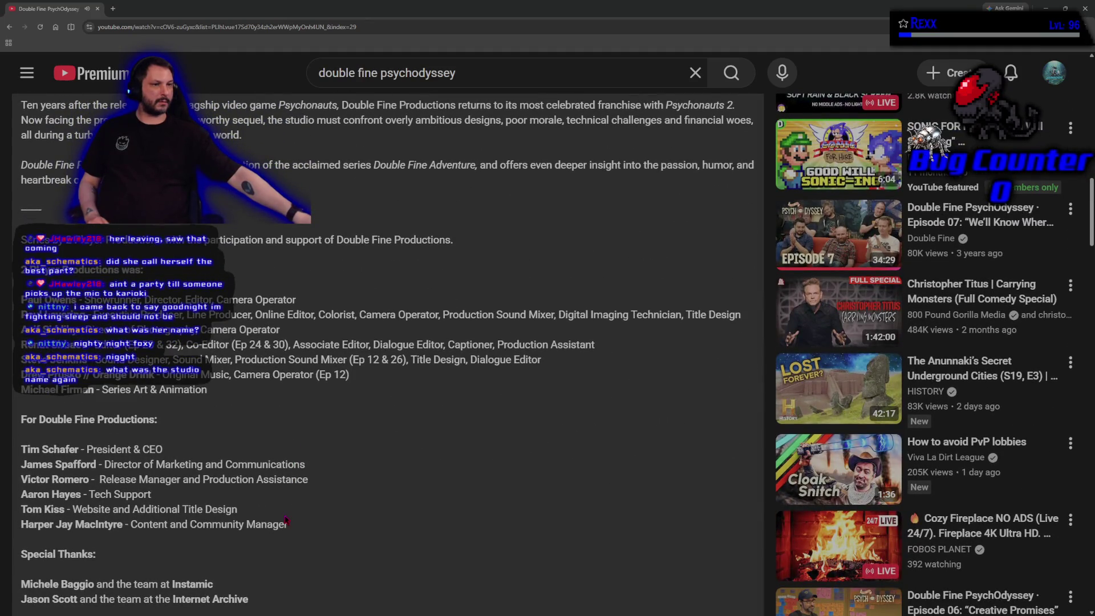
scroll(353, 514, down, 2)
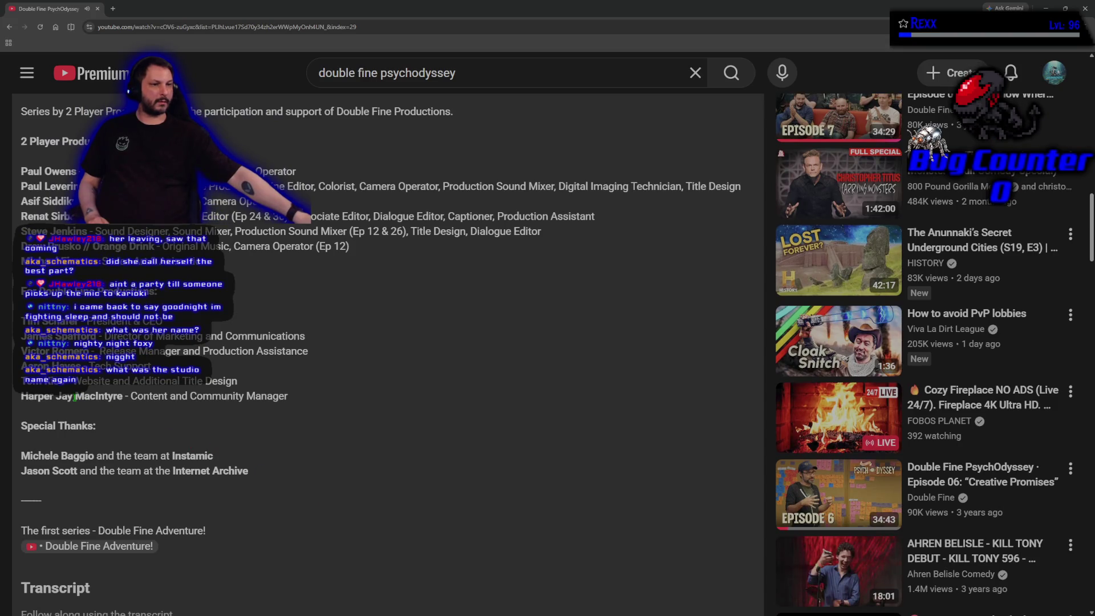
scroll(288, 432, down, 7)
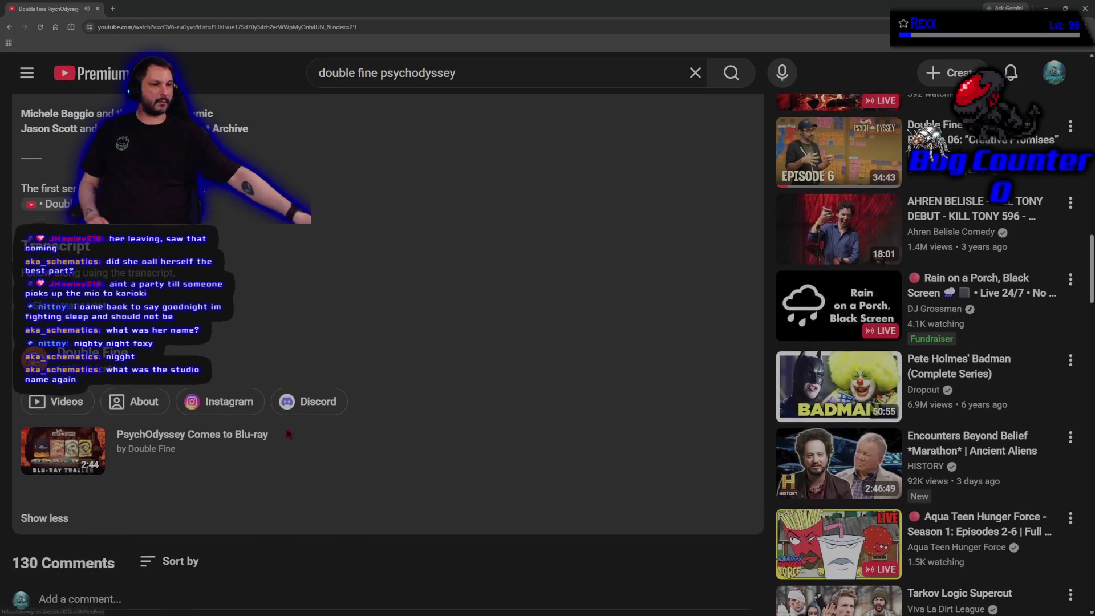
scroll(286, 430, up, 2)
scroll(286, 431, up, 15)
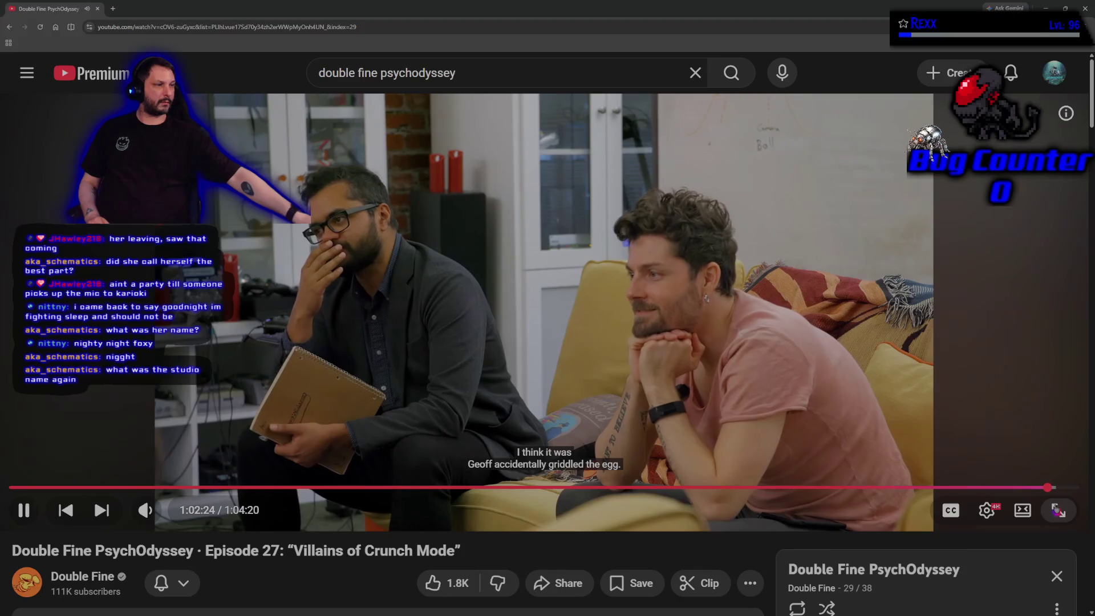
click(1058, 496)
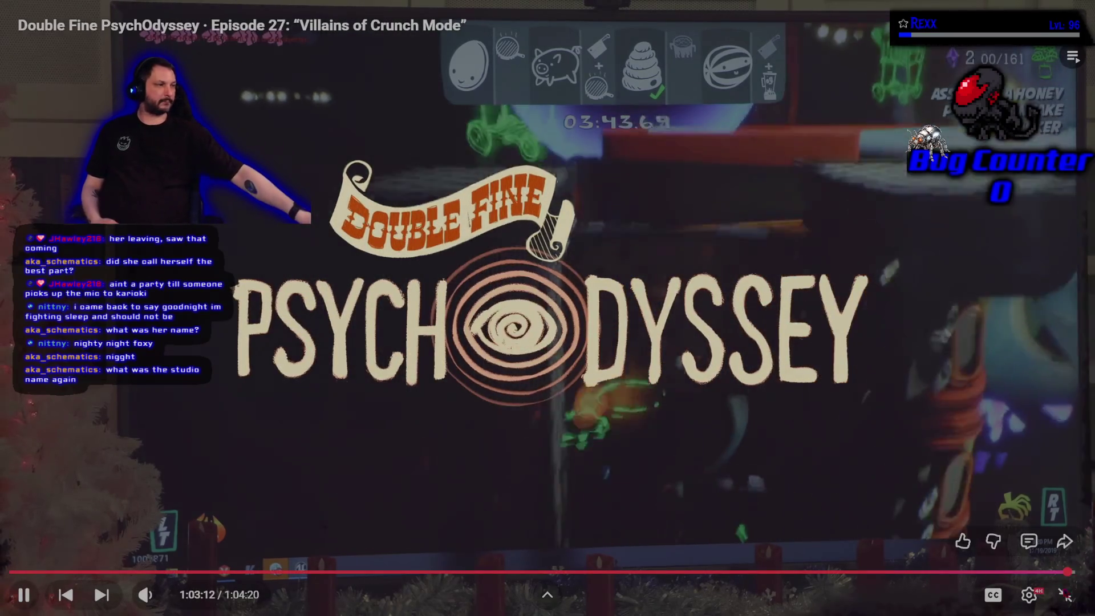
click(1065, 596)
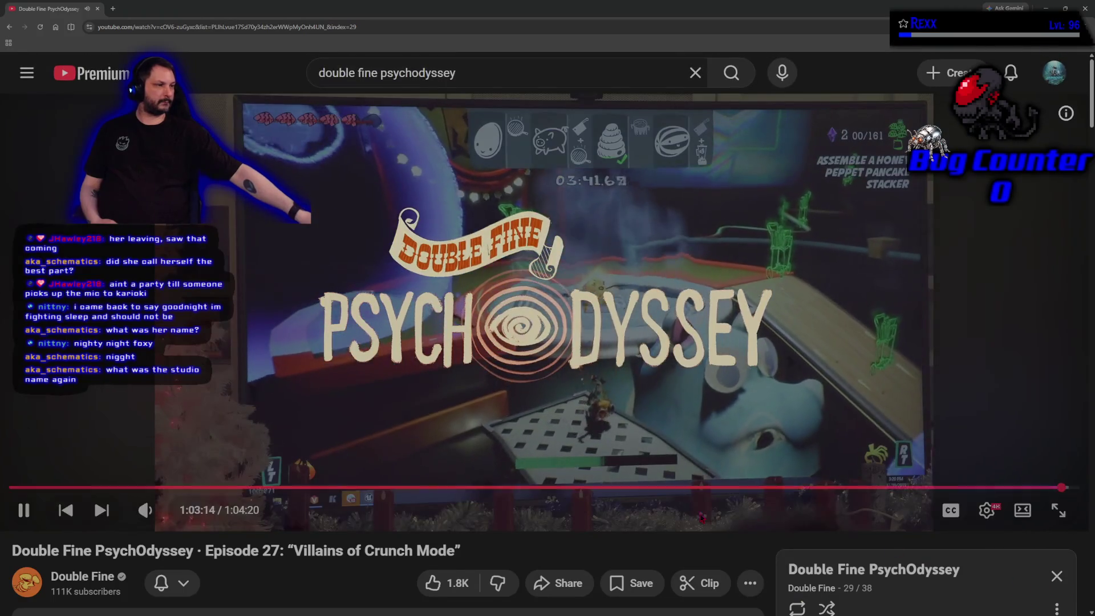
Step: Scroll down and back up through the Episode 27 video description
scroll(609, 529, down, 5)
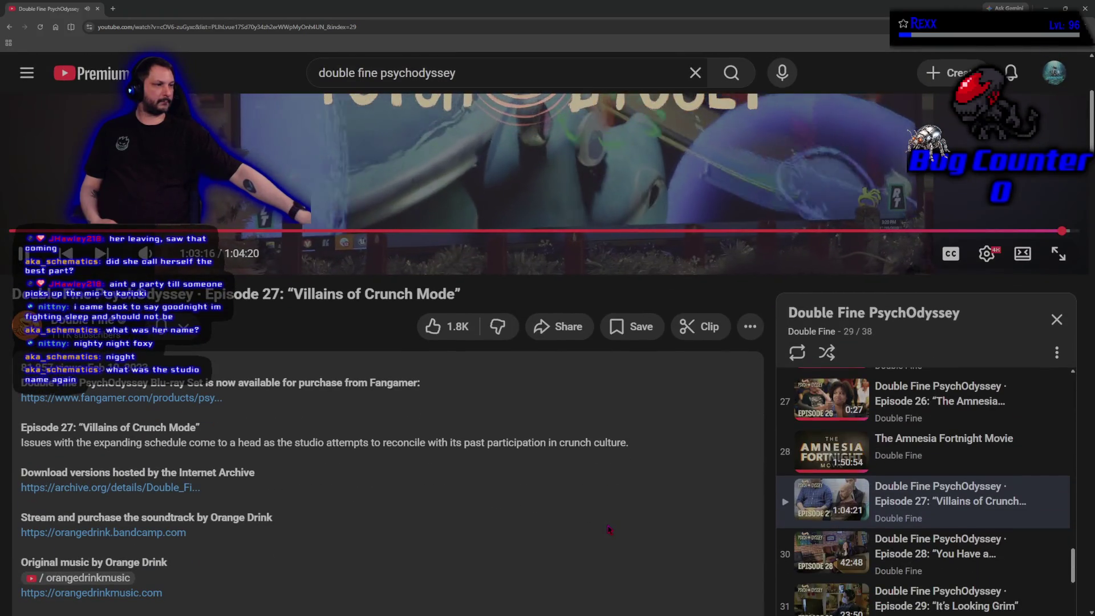
scroll(609, 530, up, 5)
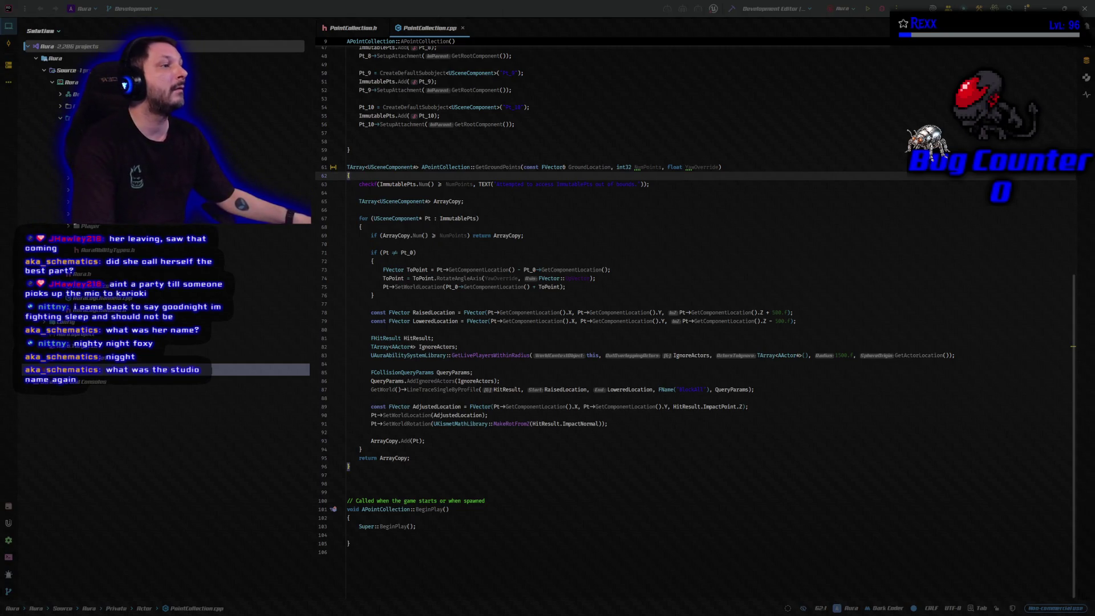
Step: Alt-Tab back to the Rider code editor showing GetGroundPoints
key(alt+Tab)
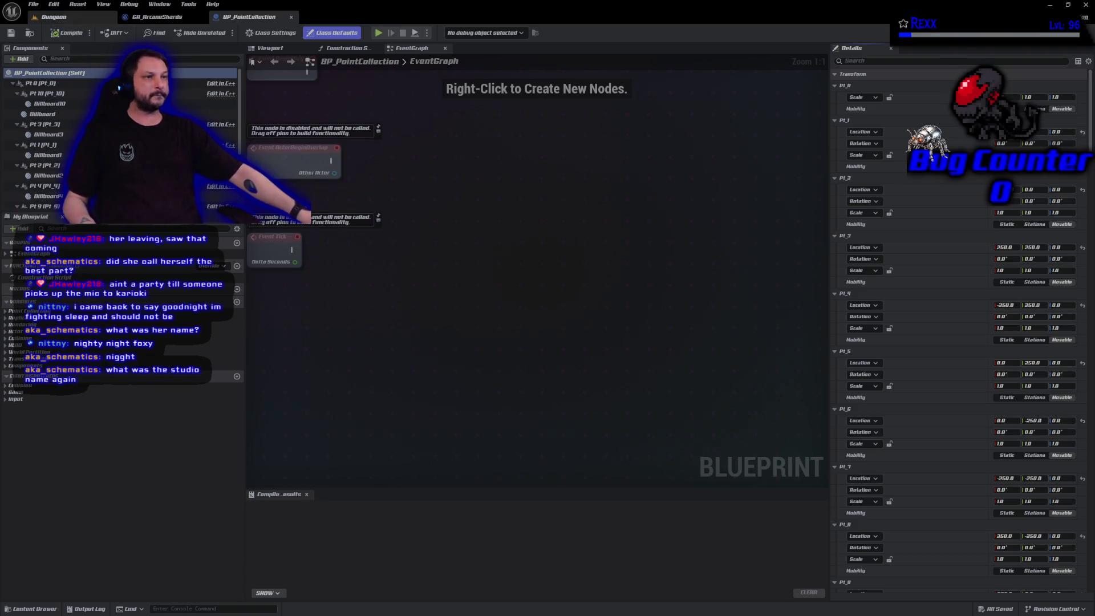
Step: Switch from BP_PointCollection to the Dungeon level tab
click(55, 17)
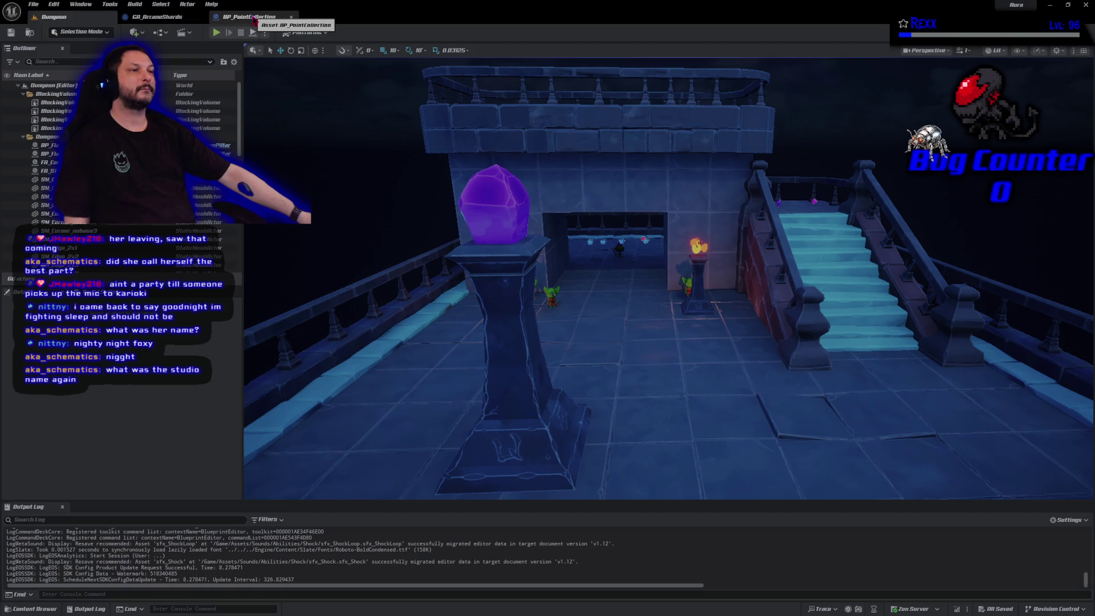
Step: Close BP_PointCollection and break GA_ArcaneShards' Completed-to-Hide Magic Circle wire
middle_click(254, 19)
click(155, 16)
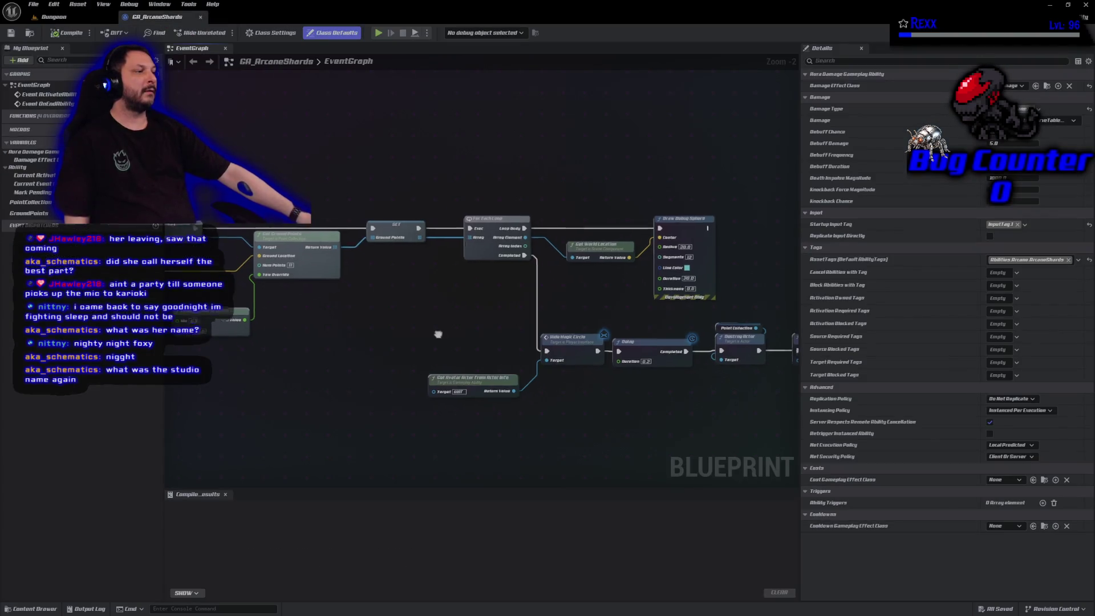
scroll(414, 292, up, 2)
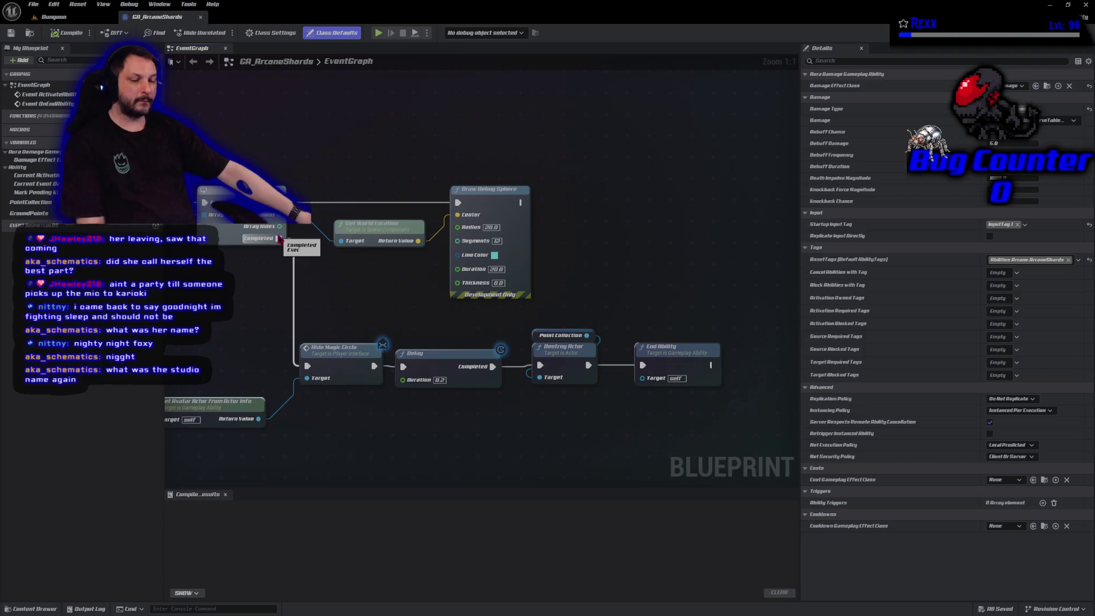
alt+click(279, 238)
Step: Clear the graph selection and move the lower row of nodes down and right
scroll(371, 228, down, 4)
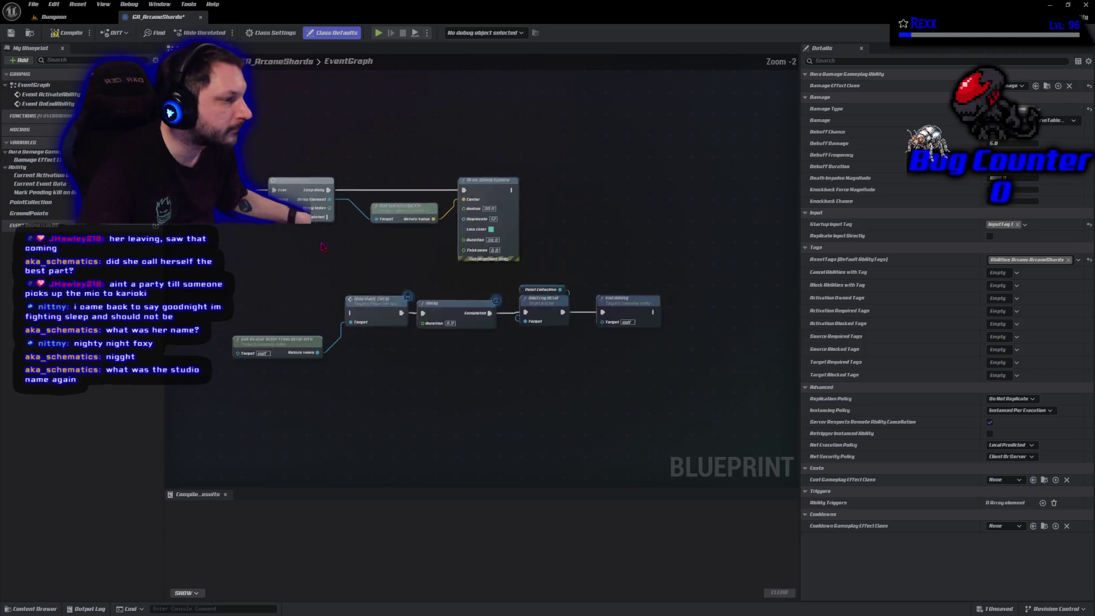
click(493, 335)
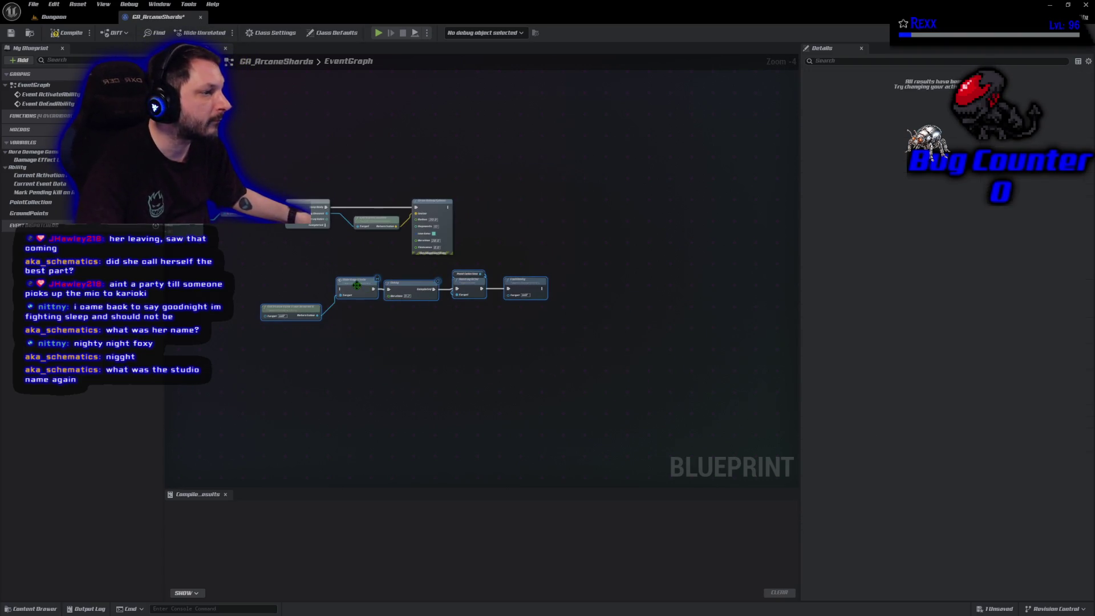
mouse_move(397, 289)
mouse_down()
mouse_move(527, 371)
mouse_move(562, 411)
mouse_up()
scroll(342, 270, up, 5)
drag(342, 266, 426, 349)
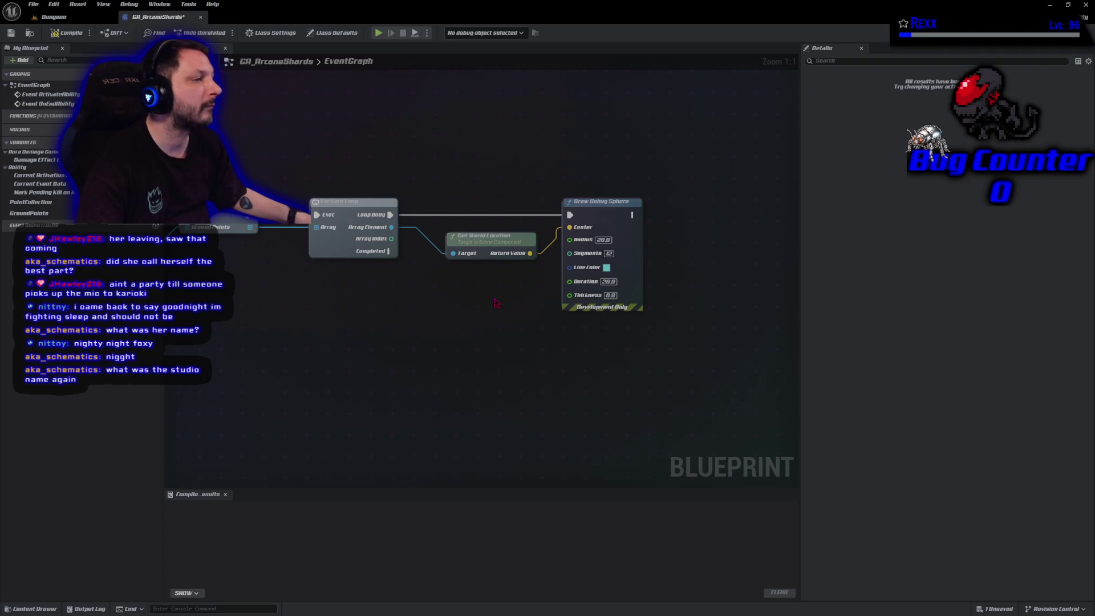
Step: Delete the For Each Loop and Get World Location nodes; move Draw Debug Sphere upper right
drag(495, 296, 356, 166)
key(Delete)
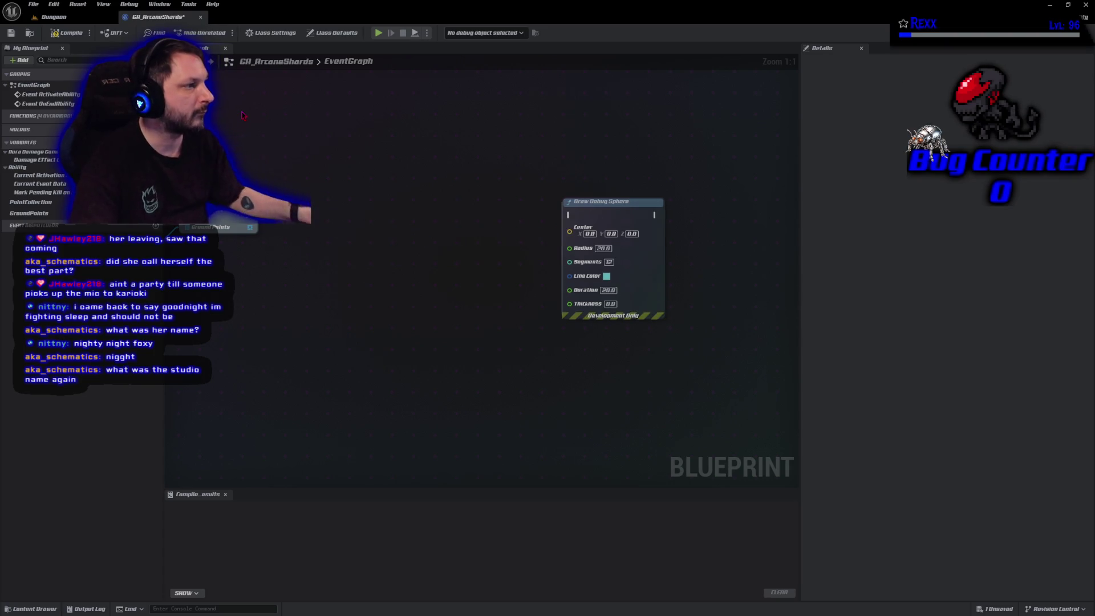
mouse_move(607, 202)
mouse_down()
mouse_move(626, 89)
mouse_move(701, 78)
mouse_up()
click(62, 48)
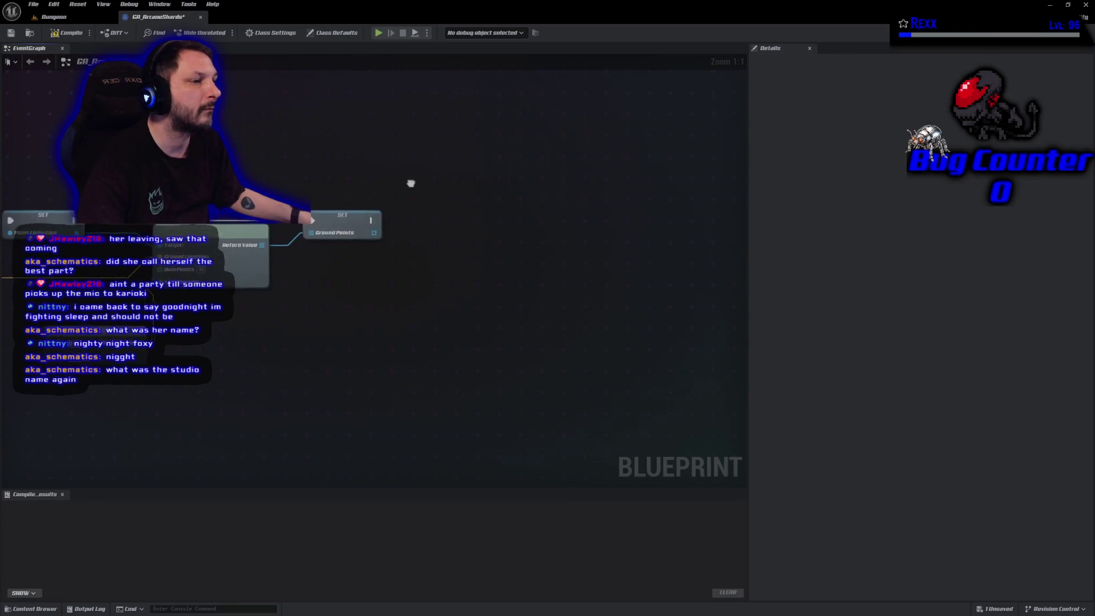
scroll(411, 180, down, 4)
mouse_move(223, 207)
mouse_down()
mouse_move(357, 271)
mouse_move(382, 255)
mouse_up()
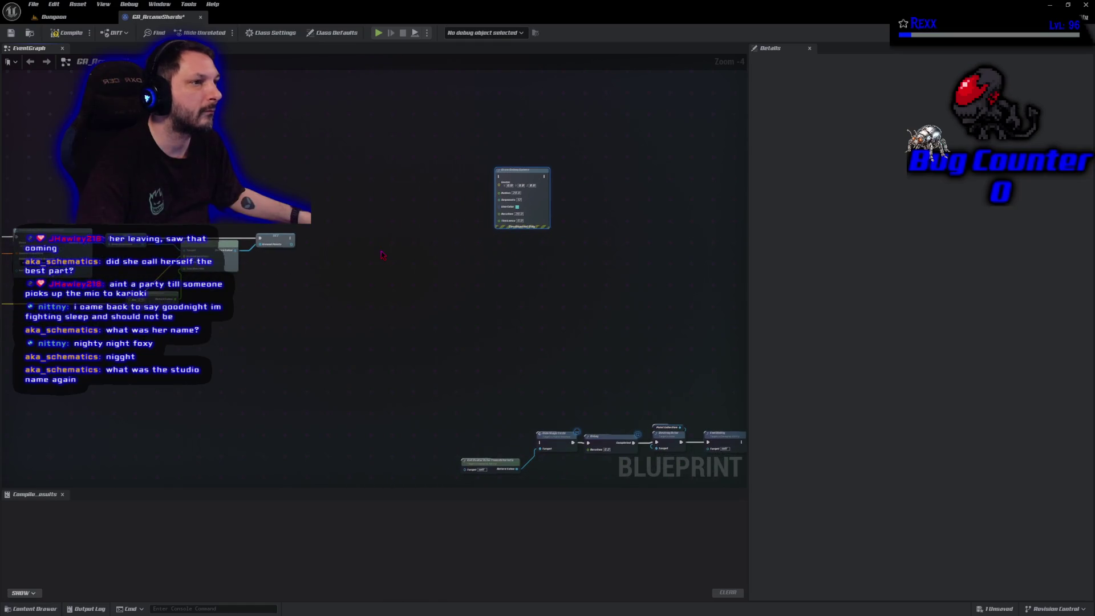
Step: Dismiss the accidental bookmark prompt and reopen My Blueprint from the Window menu
click(10, 62)
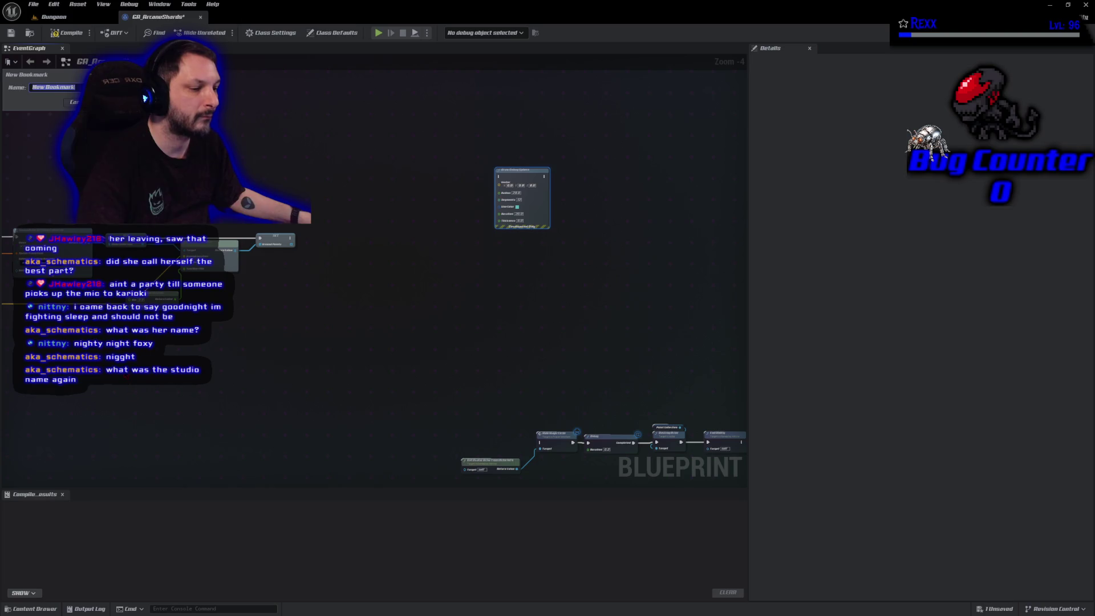
key(Escape)
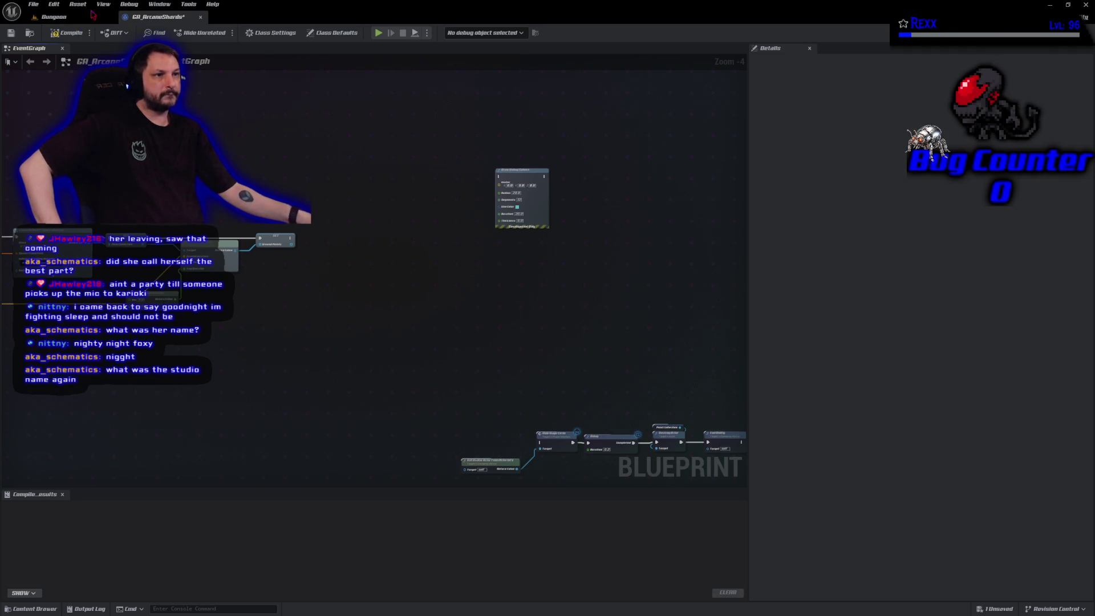
click(109, 10)
mouse_move(168, 8)
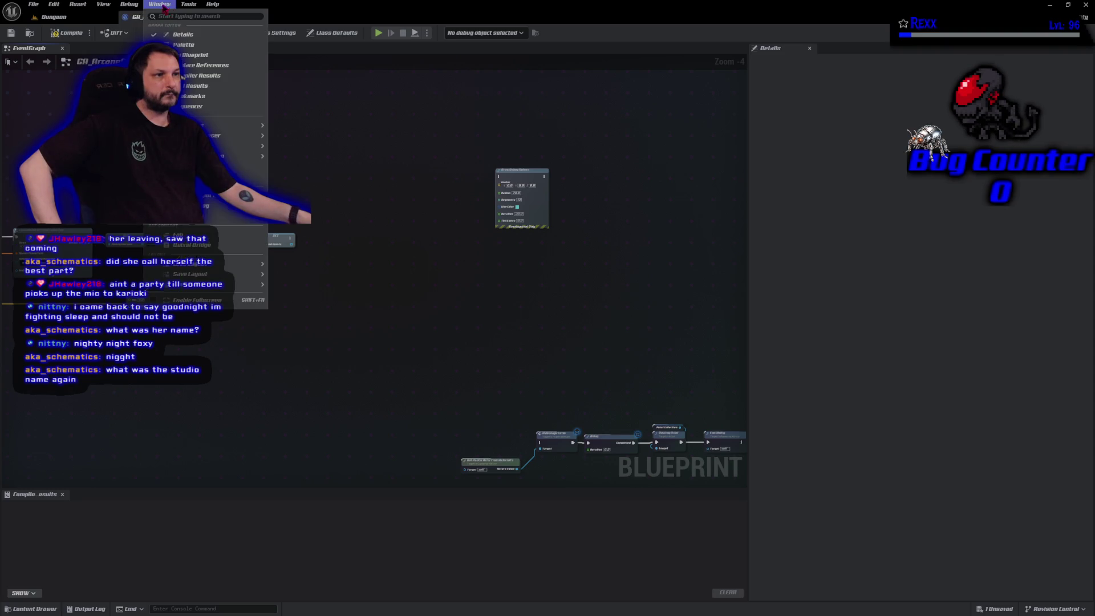
click(194, 54)
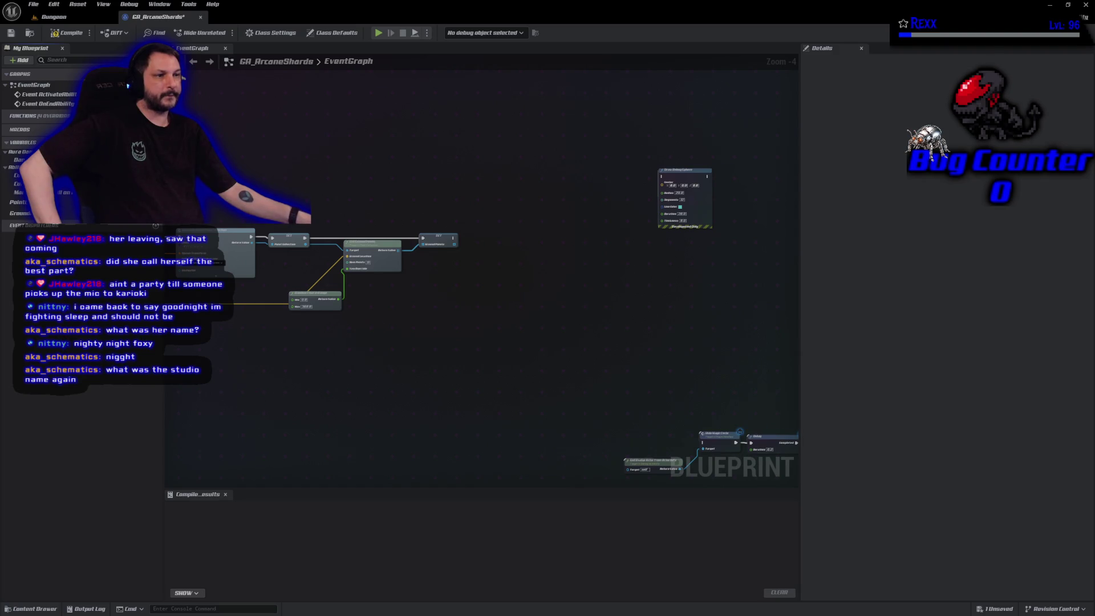
scroll(235, 431, up, 5)
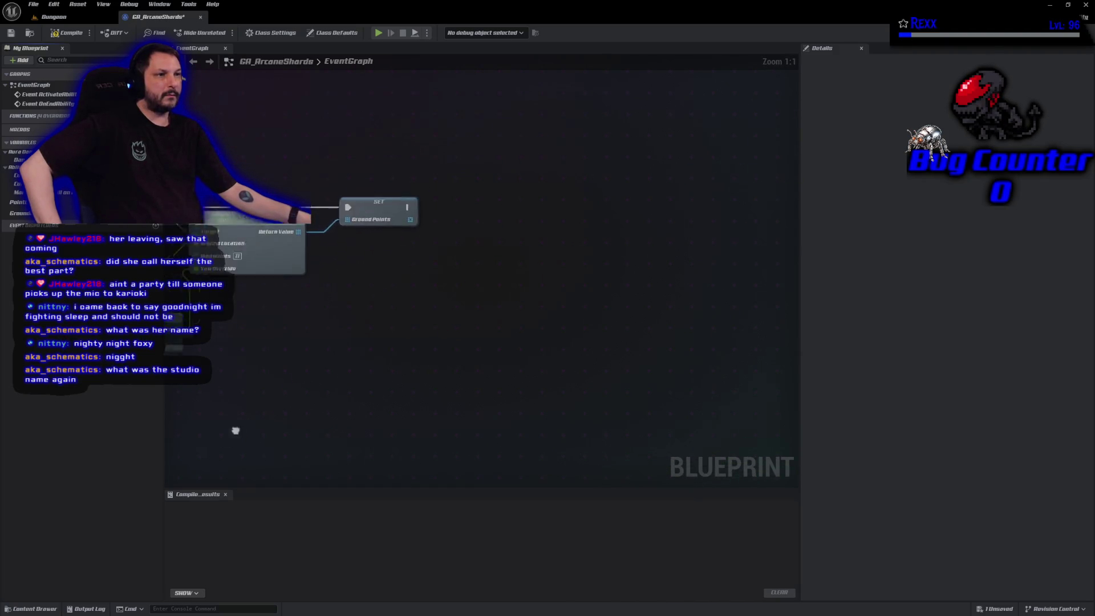
Step: Add a Set Timer by Event node off SET Ground Points' exec pin, placed to its right
drag(236, 431, 282, 432)
drag(341, 405, 246, 485)
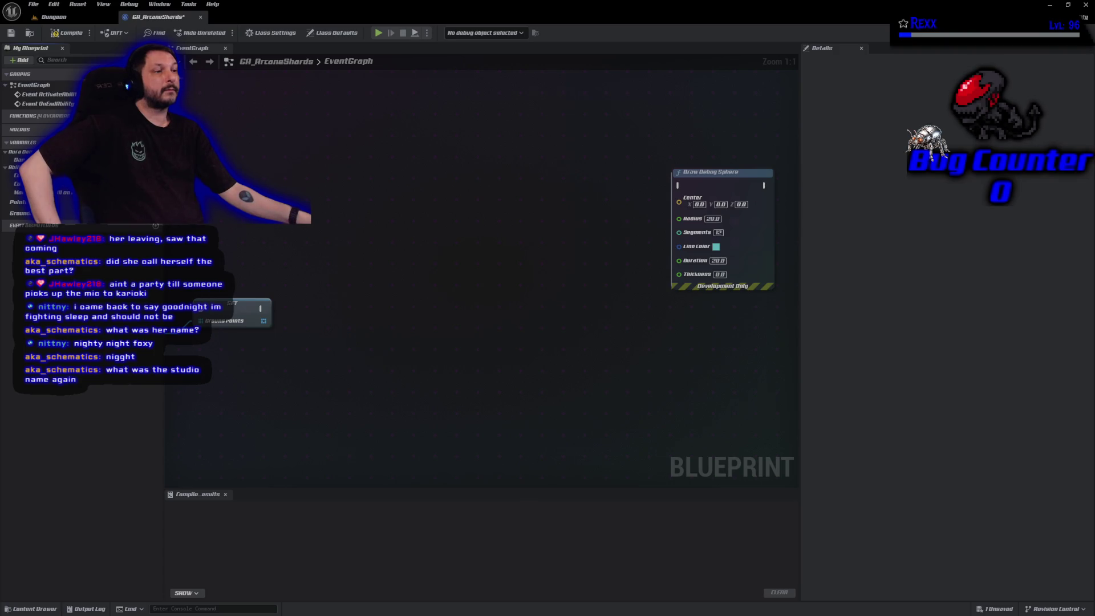
drag(261, 309, 299, 311)
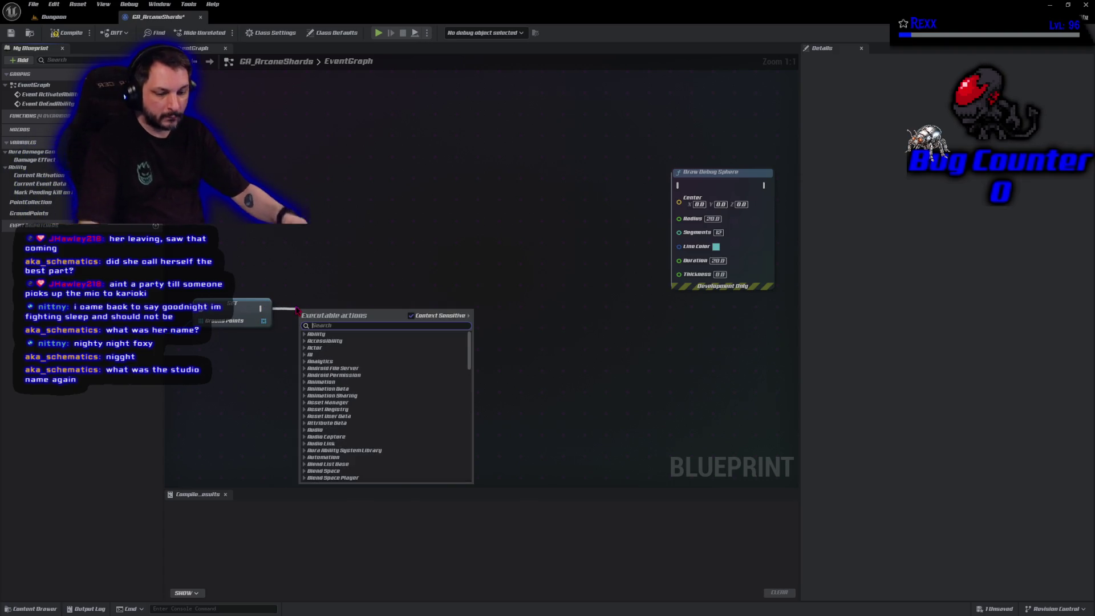
text(set timer)
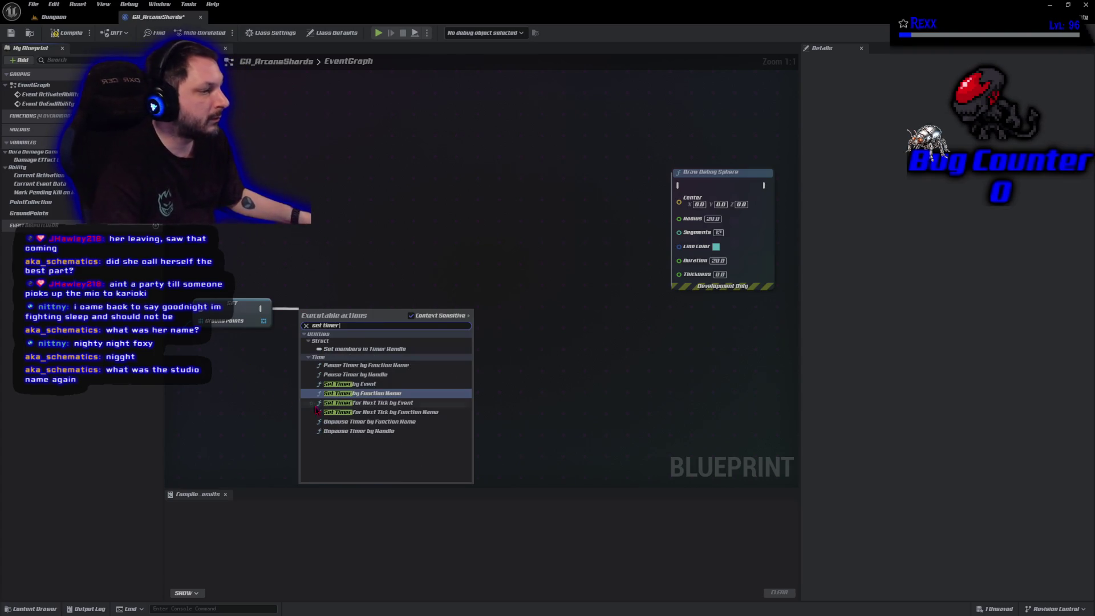
click(355, 383)
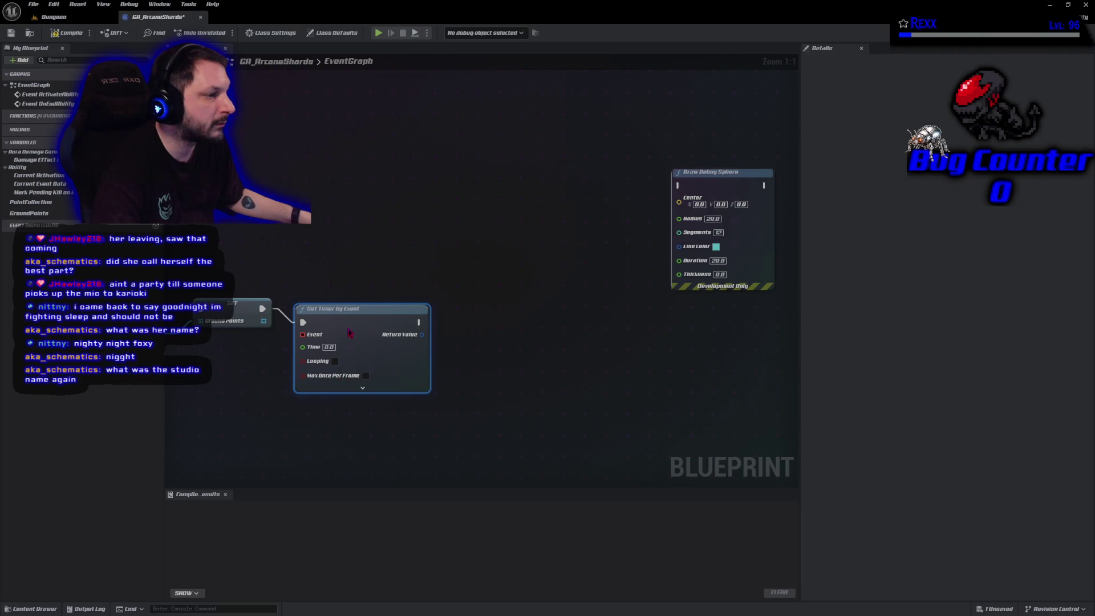
mouse_move(349, 338)
mouse_down()
mouse_move(347, 323)
mouse_move(393, 323)
mouse_up()
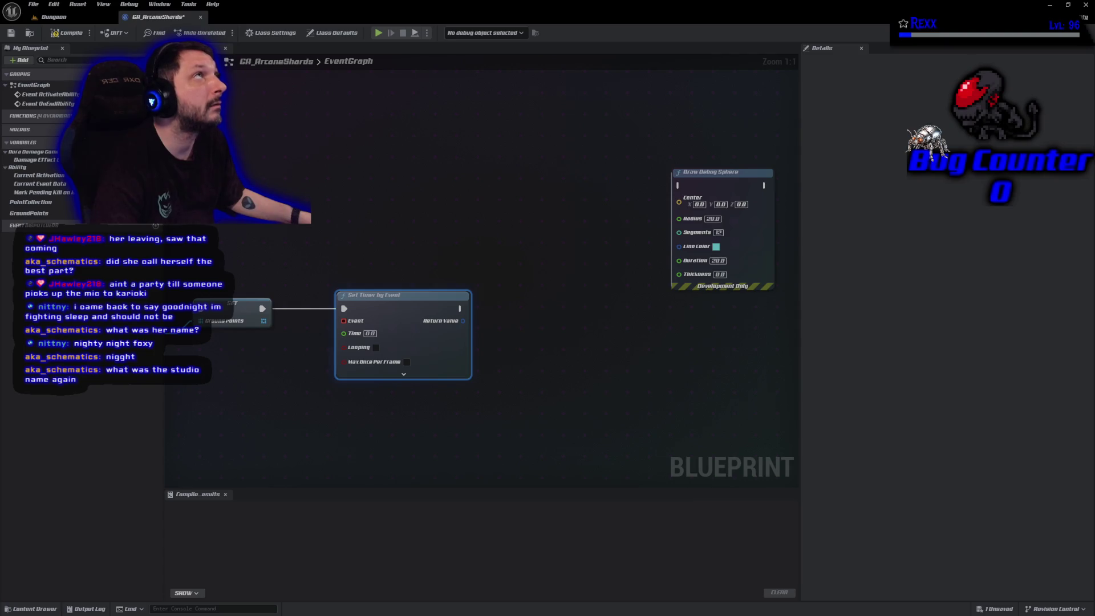
drag(406, 314, 488, 319)
Step: Create a SpawnShard custom event beside Set Timer by Event and compile GA_ArcaneShards
right_click(241, 369)
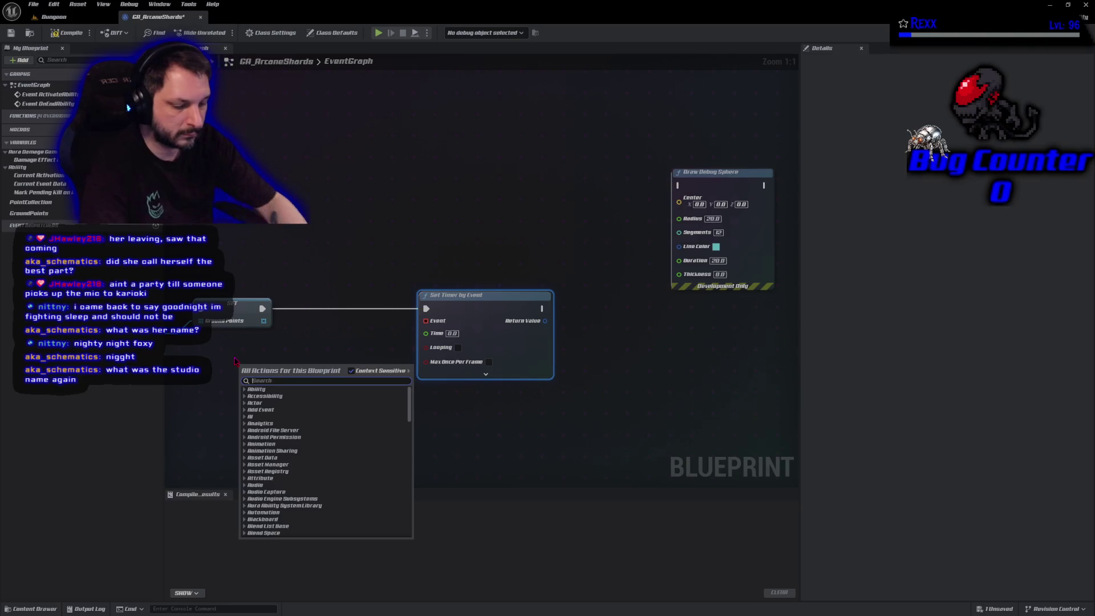
text(custome)
key(Return)
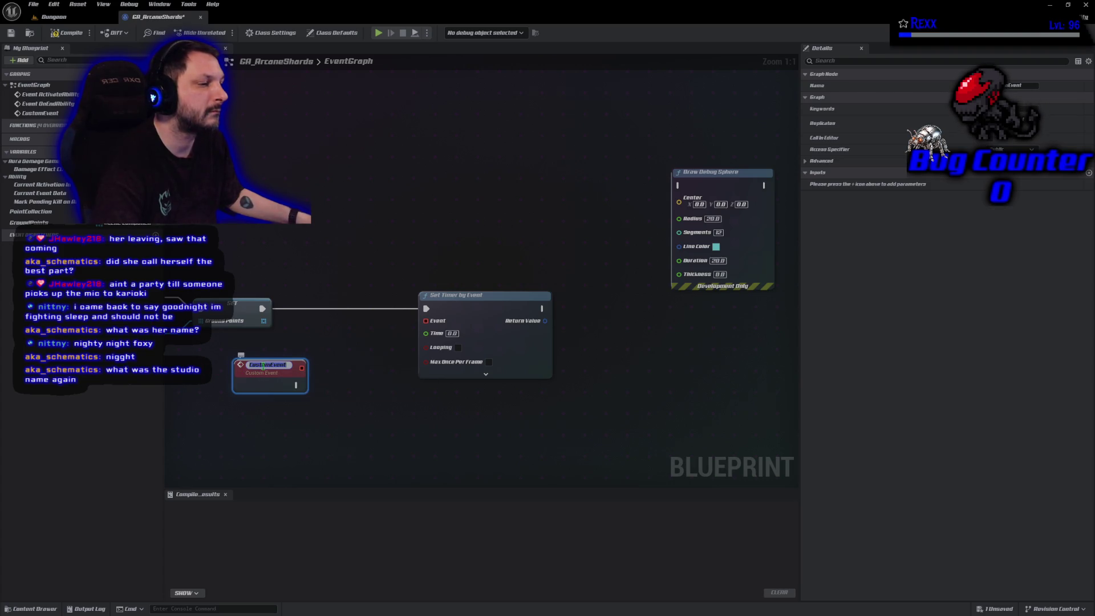
text(Spawn)
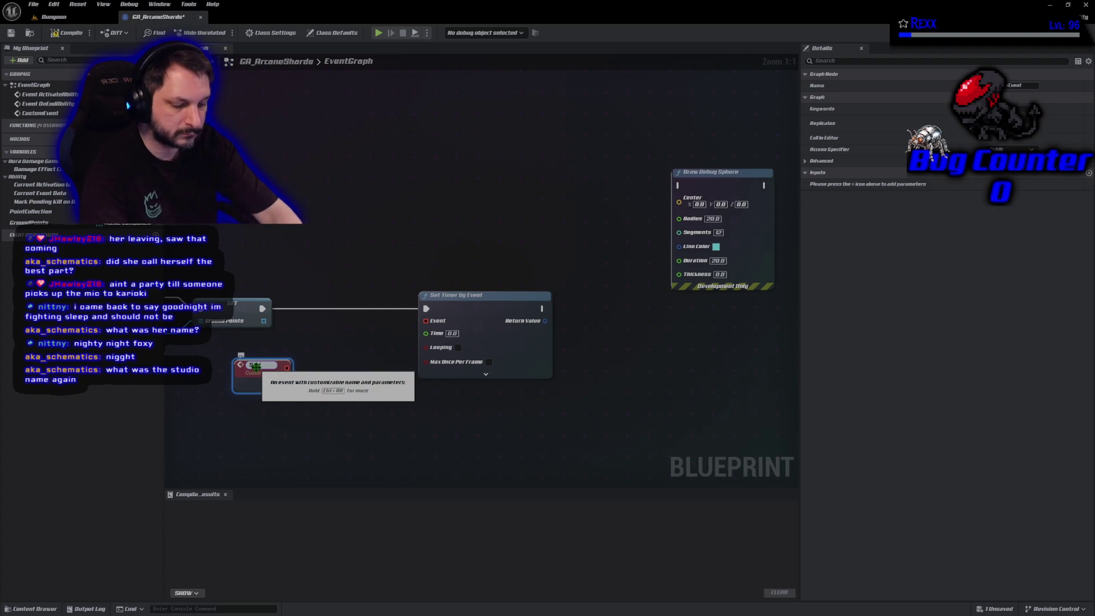
text(Shard)
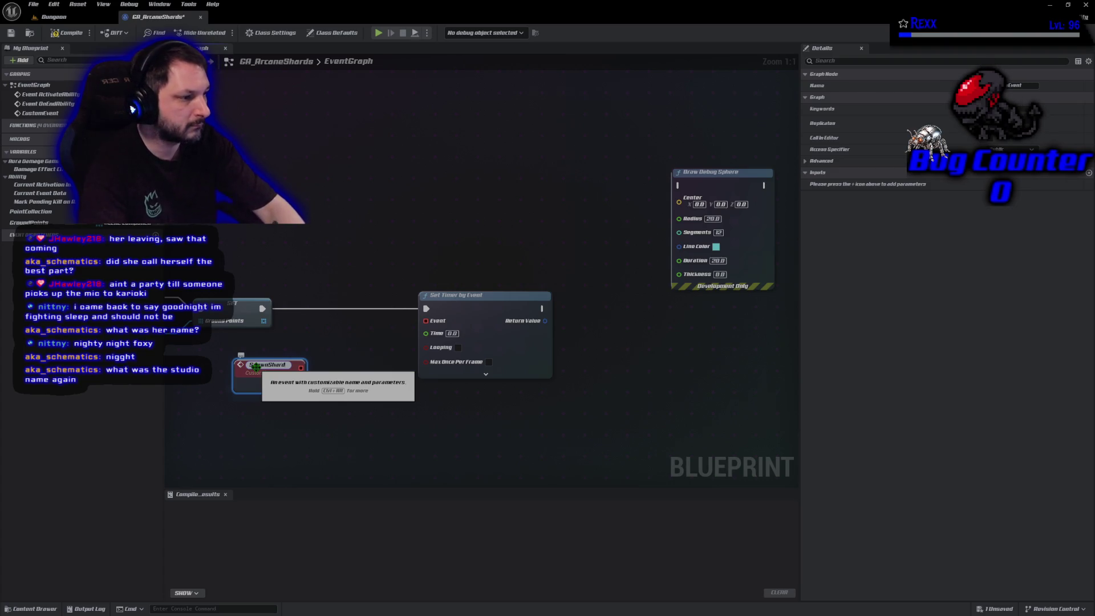
key(Return)
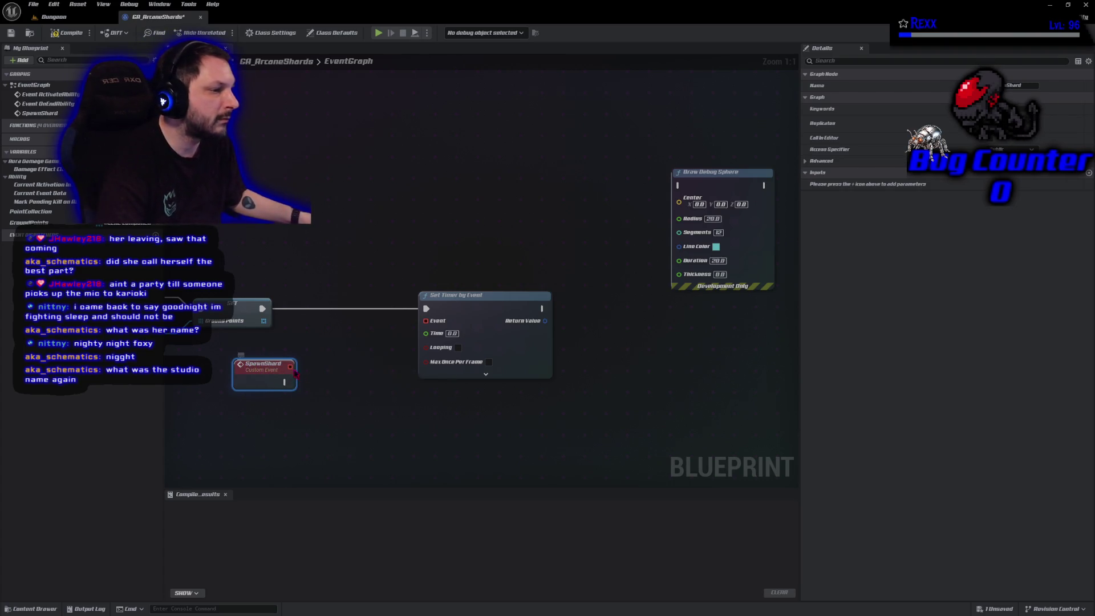
mouse_move(290, 378)
mouse_down()
mouse_move(318, 397)
mouse_move(420, 424)
mouse_move(386, 425)
mouse_move(459, 422)
mouse_move(425, 321)
mouse_up()
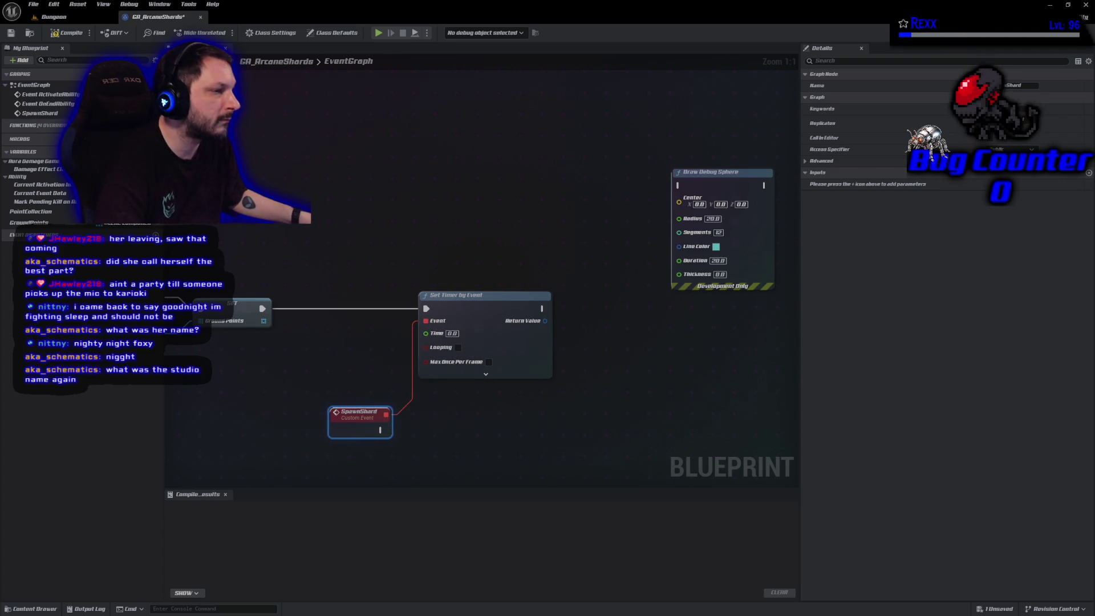
click(80, 34)
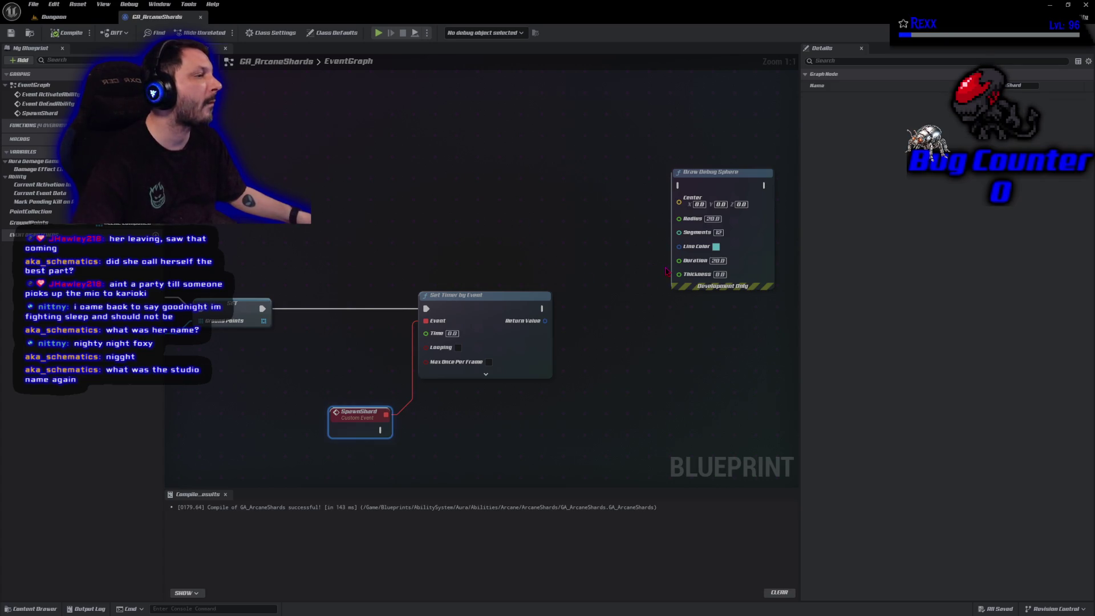
Step: Drag a connection out of the Set Timer by Event node's Time input
drag(425, 333, 359, 343)
Step: Promote the timer's Time input to a variable named ShardSpawnDeltaTime and compile
click(379, 373)
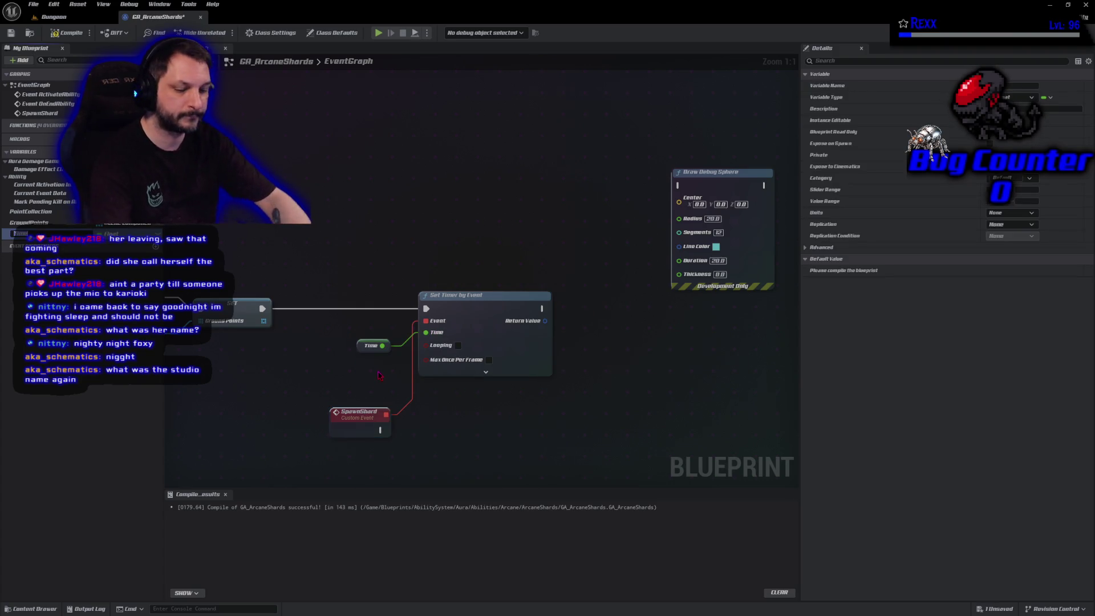
text(Shard)
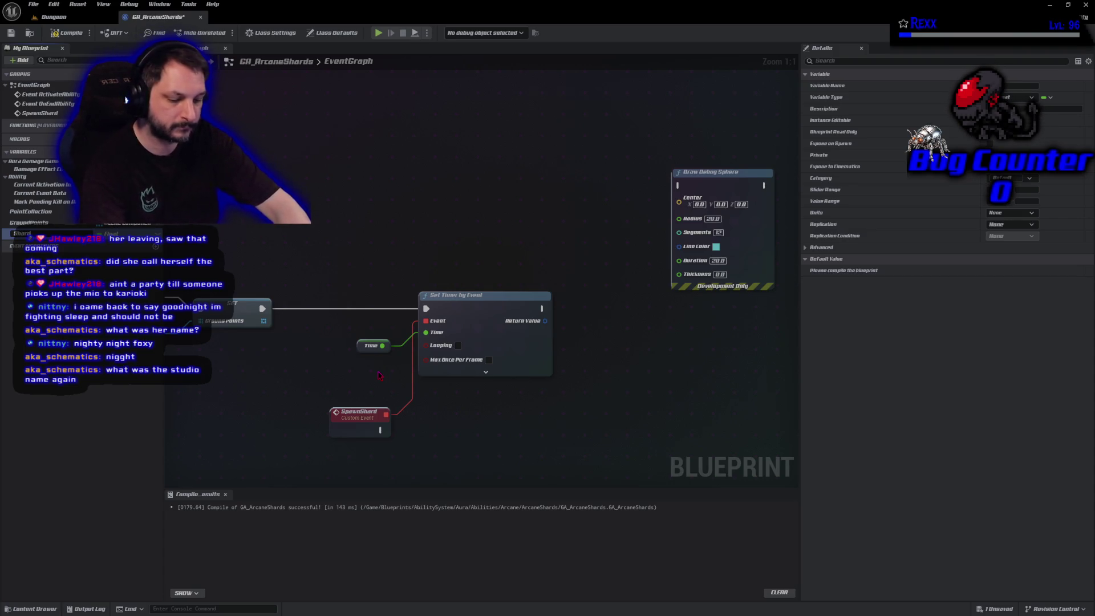
text(SpawnD)
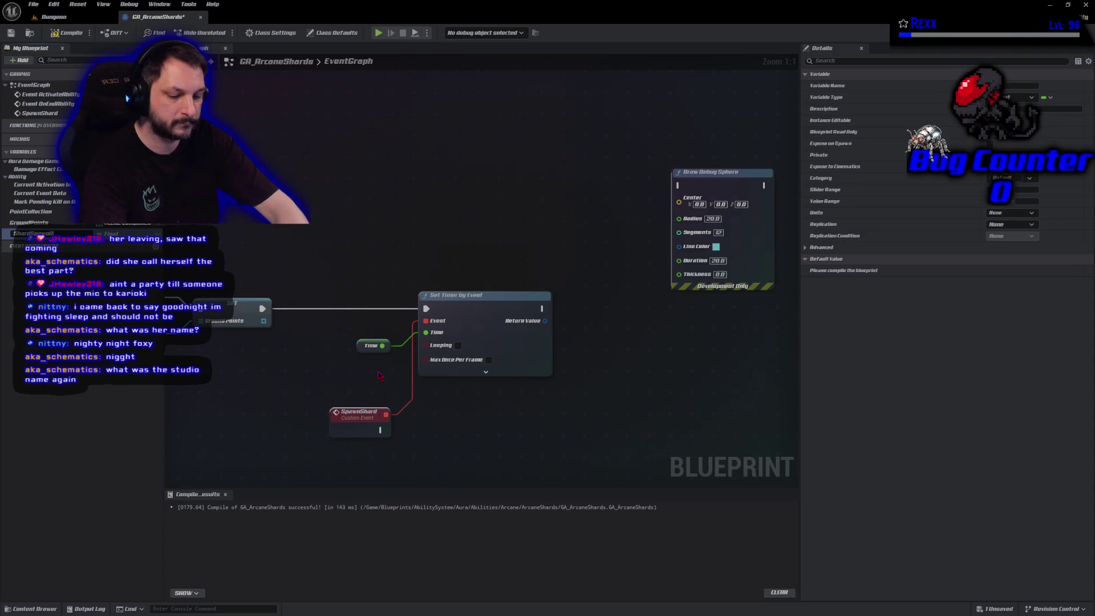
text(elayaTime)
key(Return)
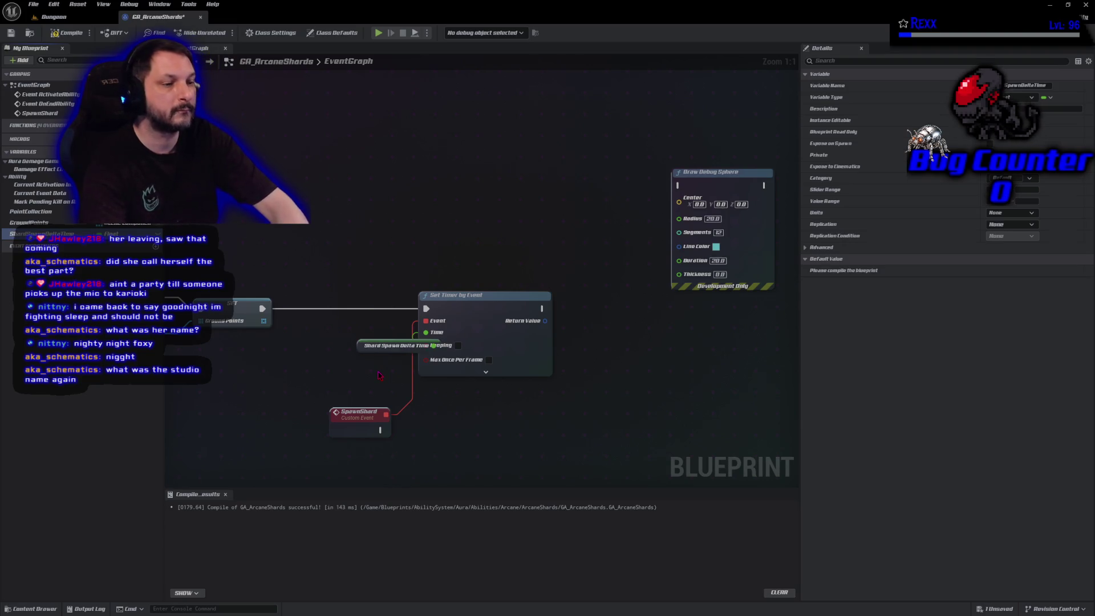
click(67, 32)
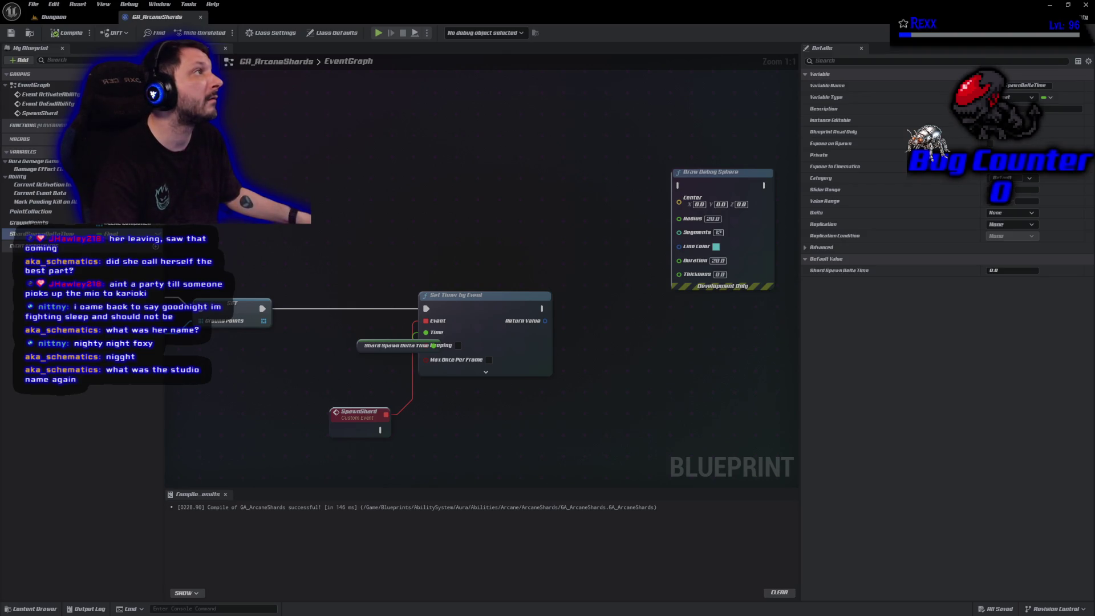
click(998, 271)
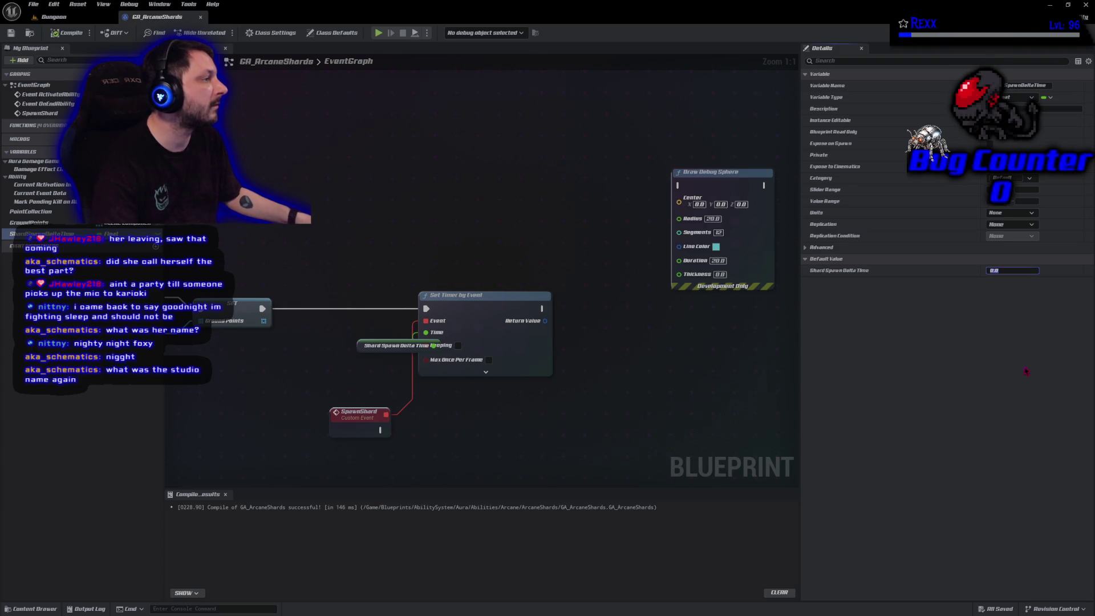
Step: Set ShardSpawnDeltaTime's default value to 0.2 and recompile
text(0.2)
key(Return)
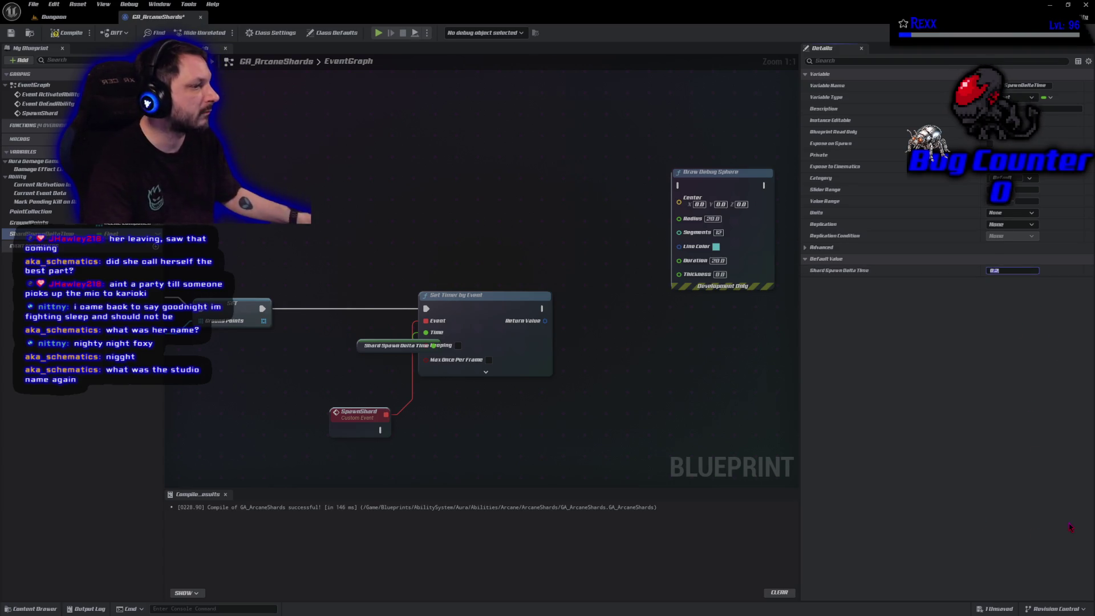
click(67, 33)
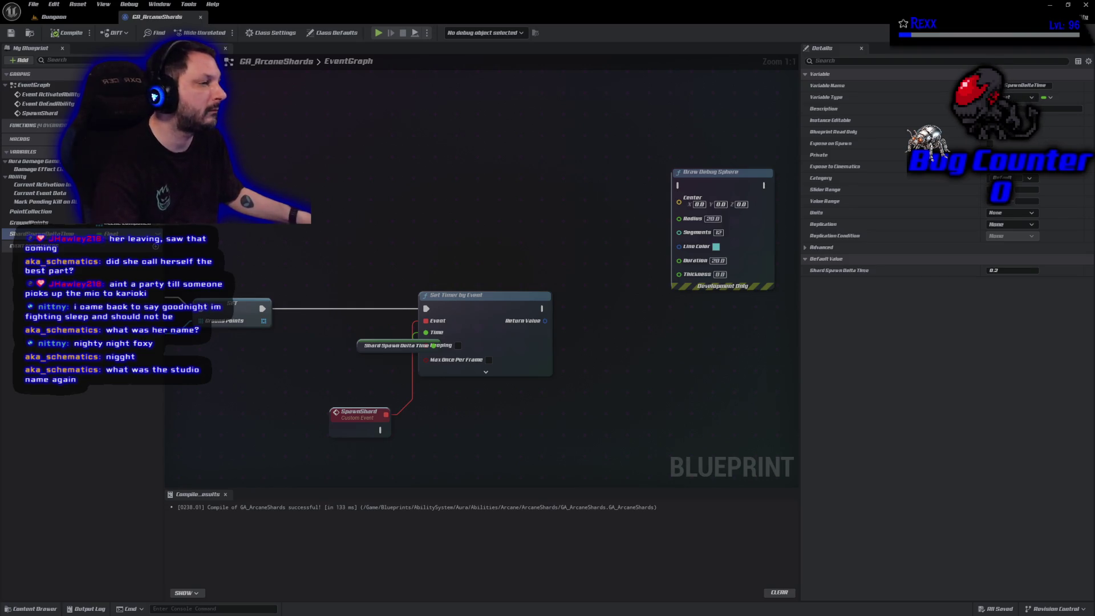
Step: Enable Looping on Set Timer by Event and save the Blueprint
drag(363, 351, 317, 340)
click(459, 345)
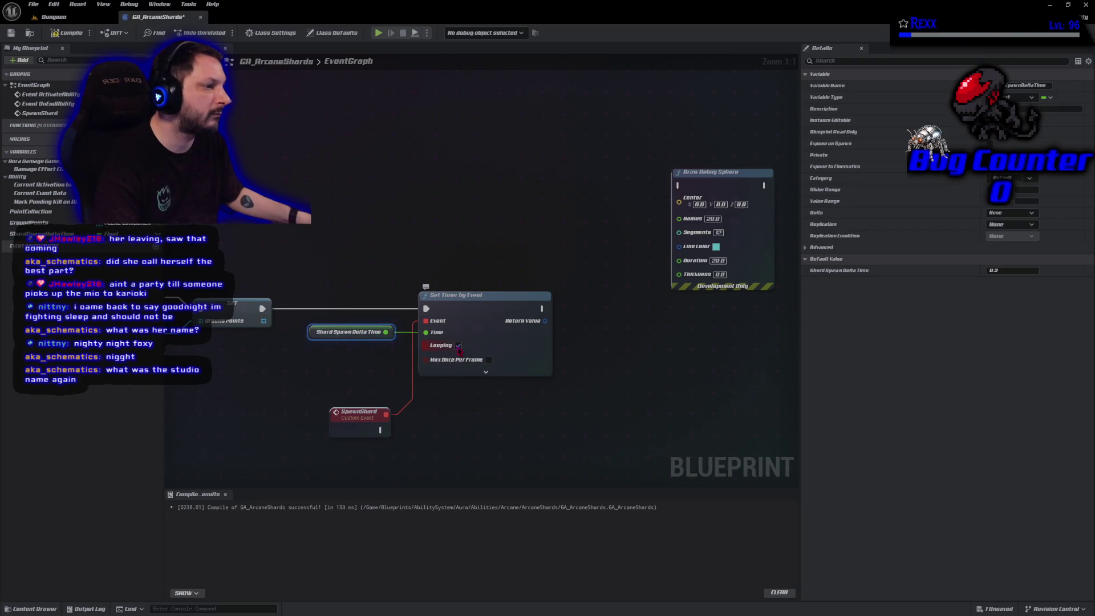
key(ctrl+s)
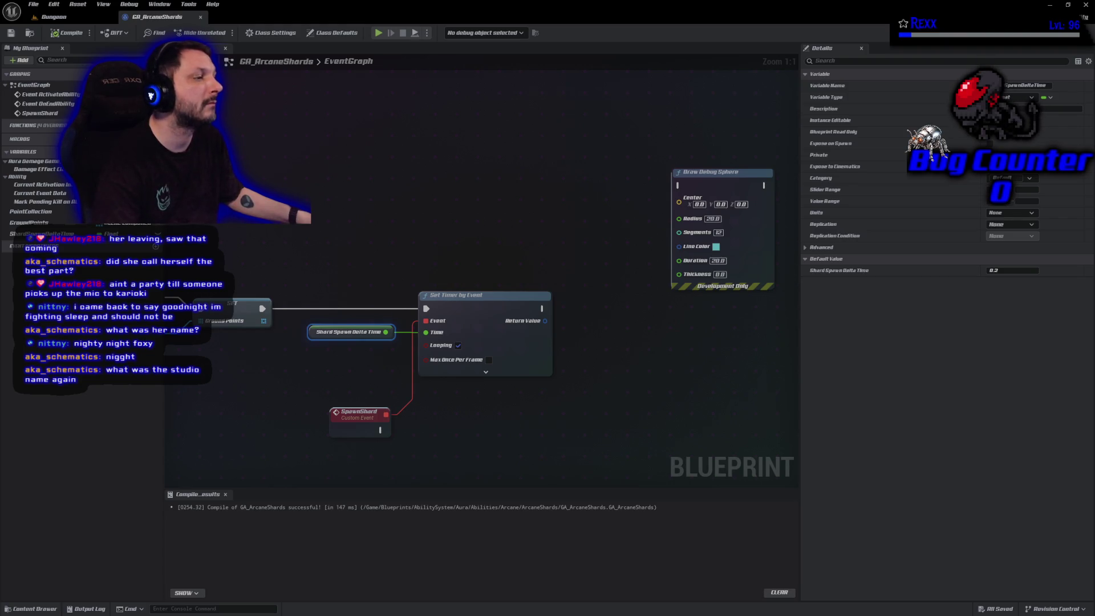
mouse_move(241, 246)
mouse_down()
mouse_move(894, 126)
mouse_move(666, 142)
mouse_up()
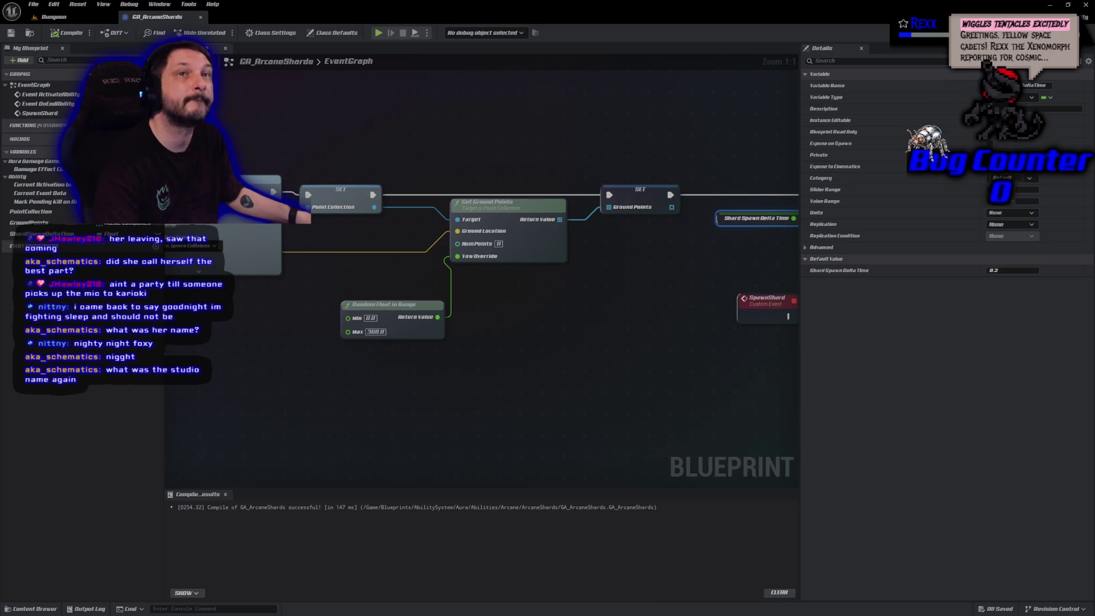
Step: Promote Get Ground Points' Num Points input to a NumPoints variable and save the Blueprint
drag(457, 256, 422, 244)
click(502, 273)
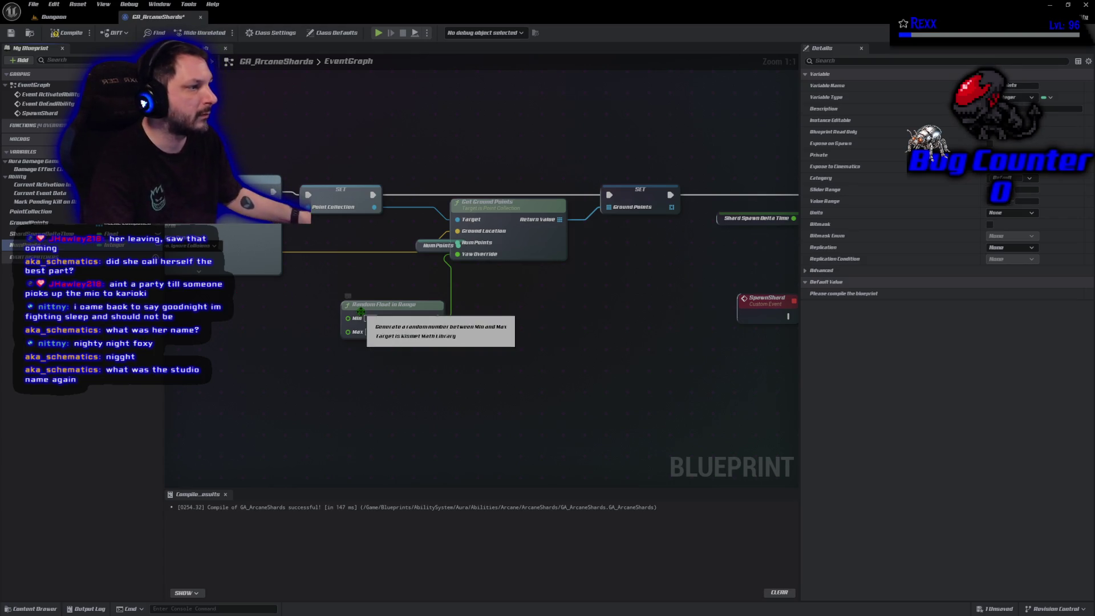
drag(418, 250, 366, 250)
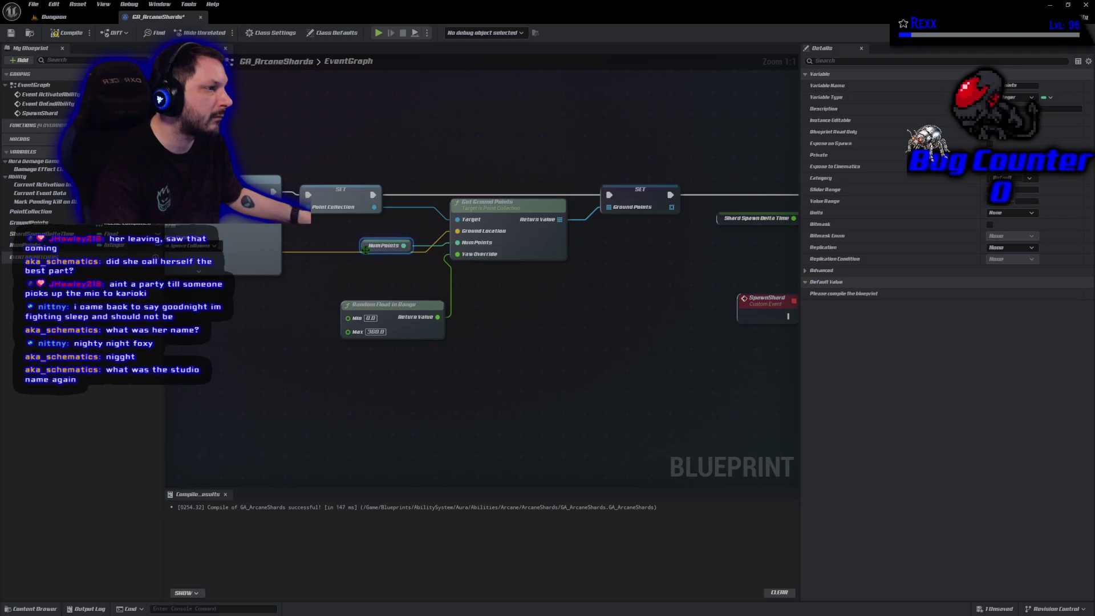
key(ctrl+s)
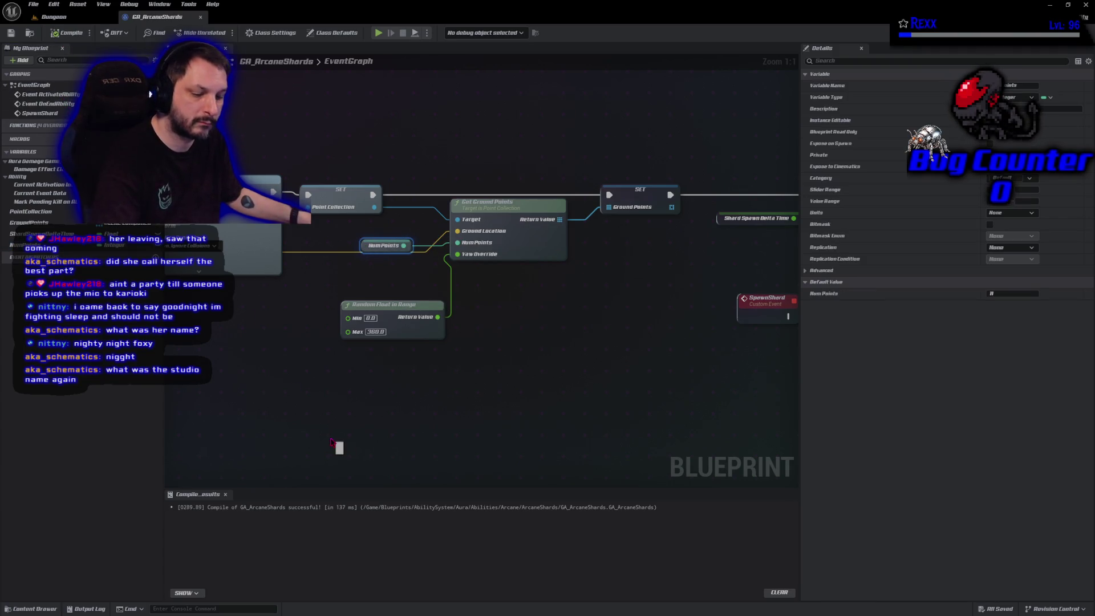
drag(675, 354, 449, 349)
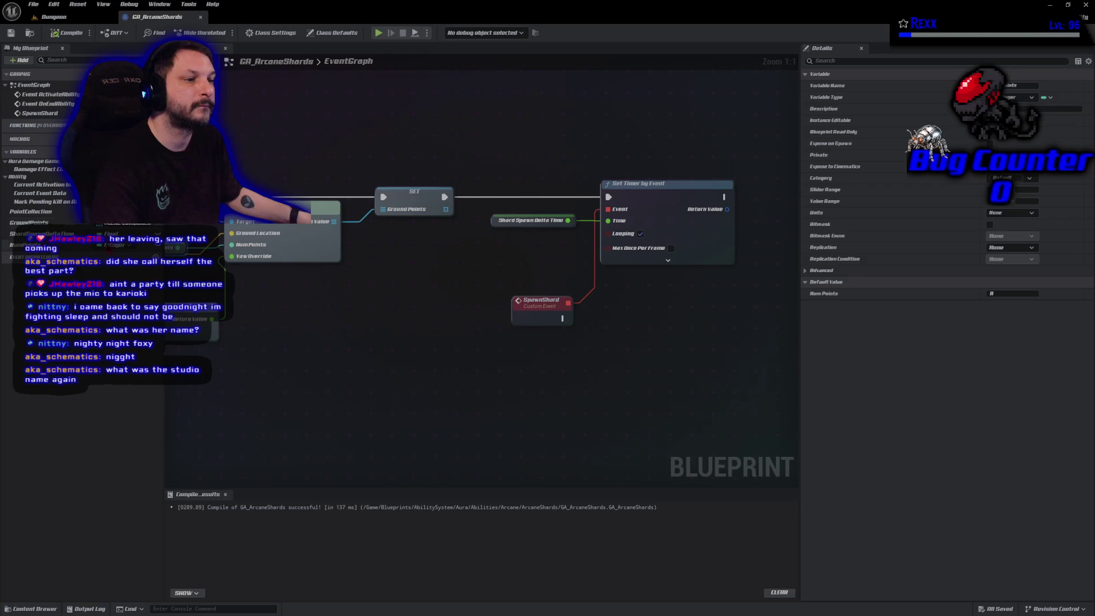
click(219, 151)
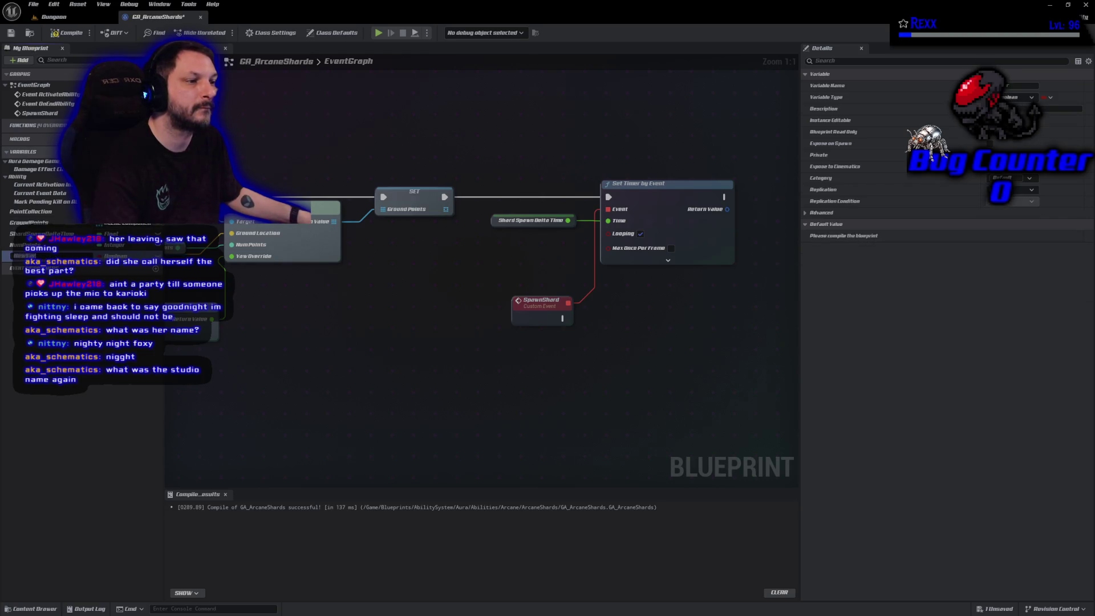
Step: Name the new variable Count, make it an Integer, then compile and save GA_ArcaneShards
text(Count)
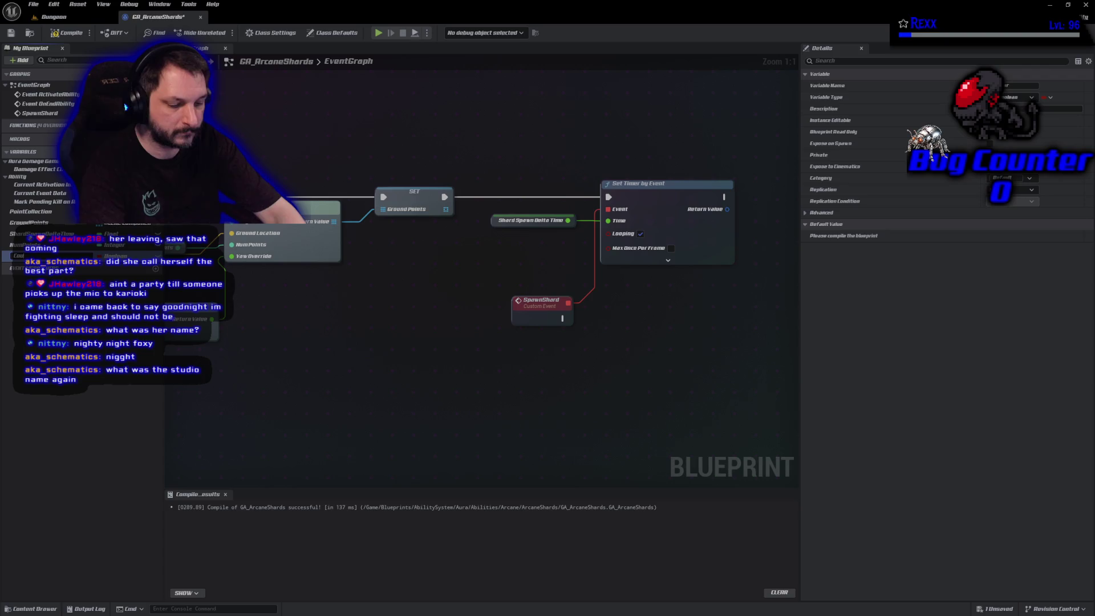
key(Return)
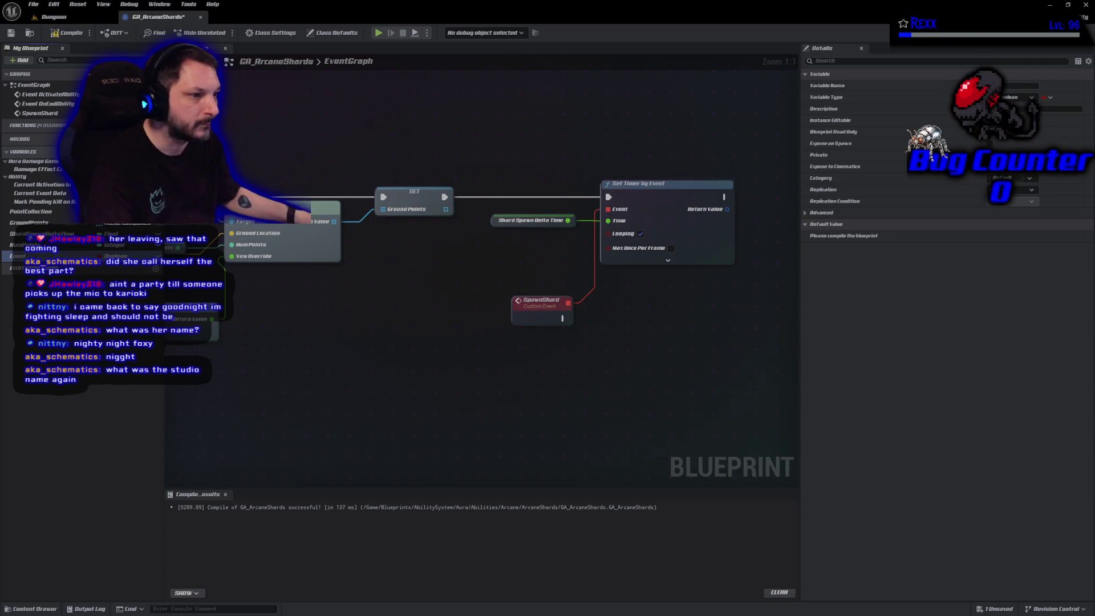
click(118, 256)
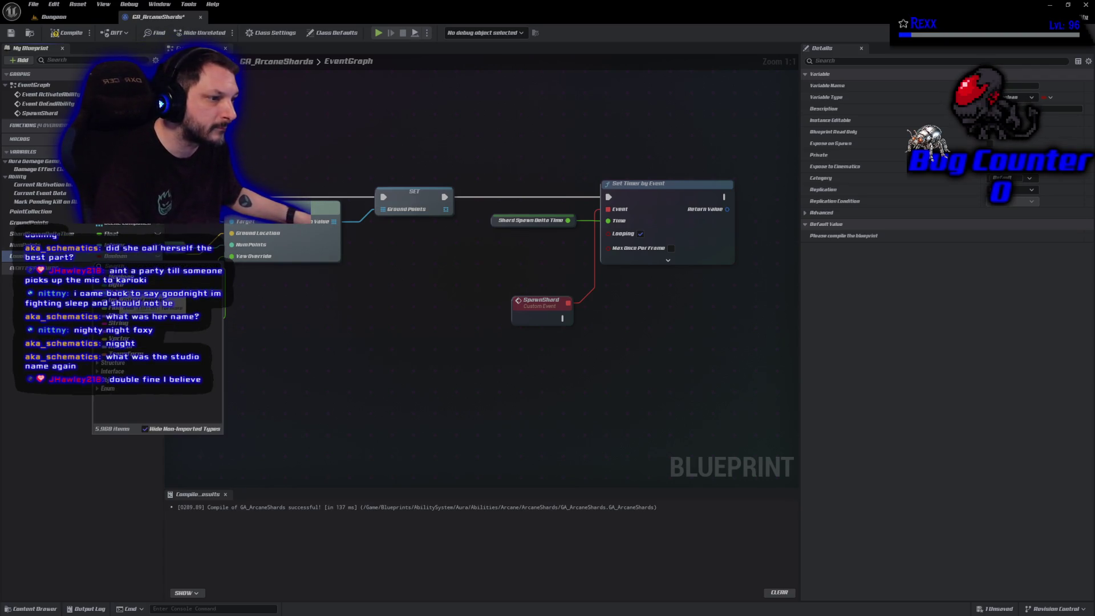
click(114, 245)
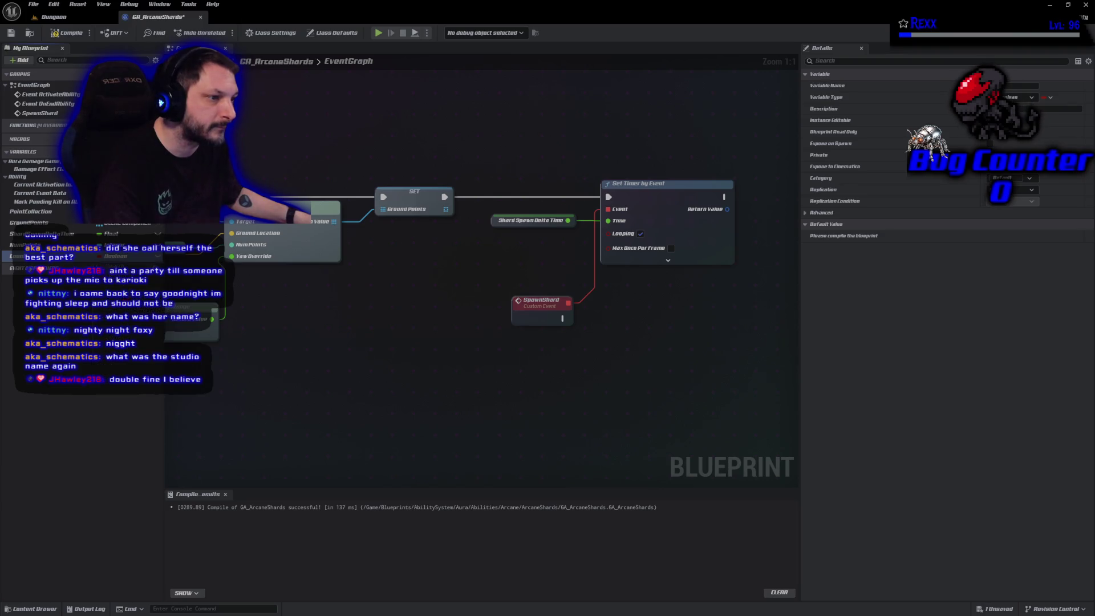
click(67, 32)
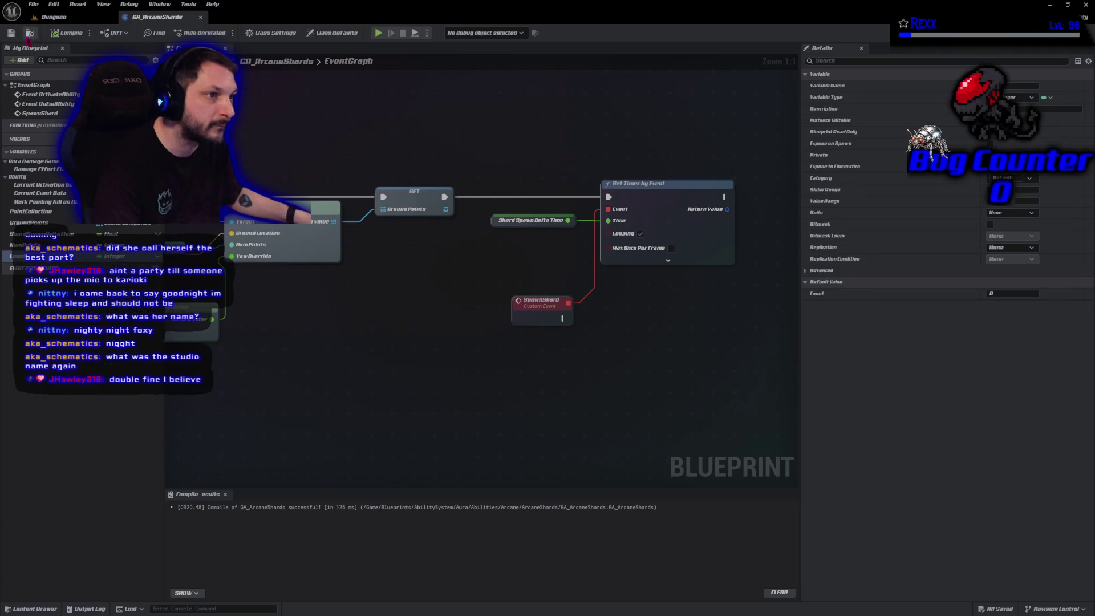
click(10, 33)
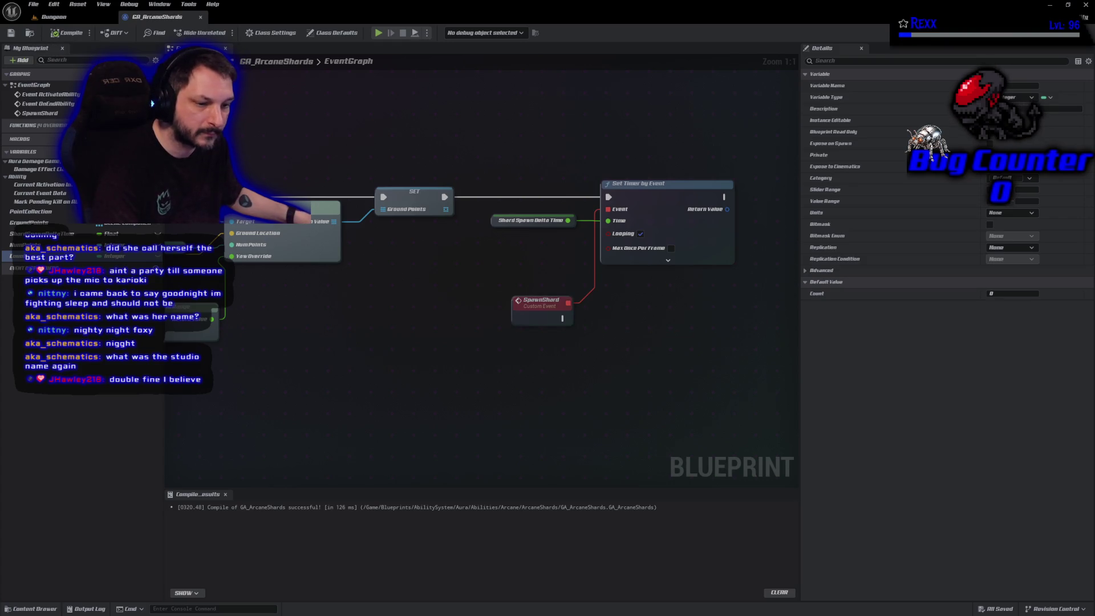
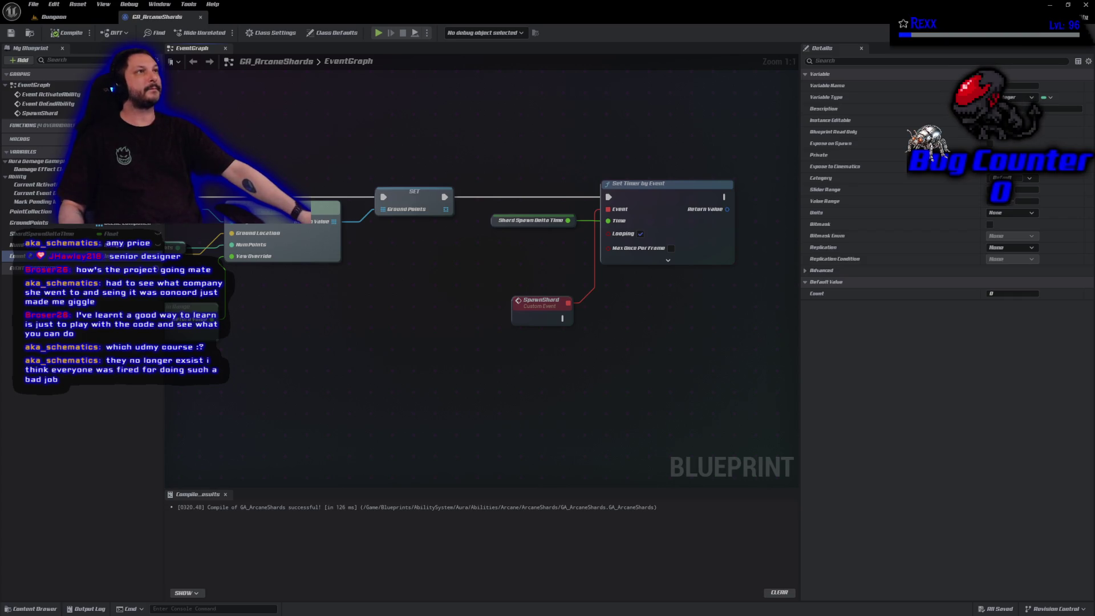
Step: Move Draw Debug Sphere into open space and add a Count getter to the graph
scroll(518, 299, down, 4)
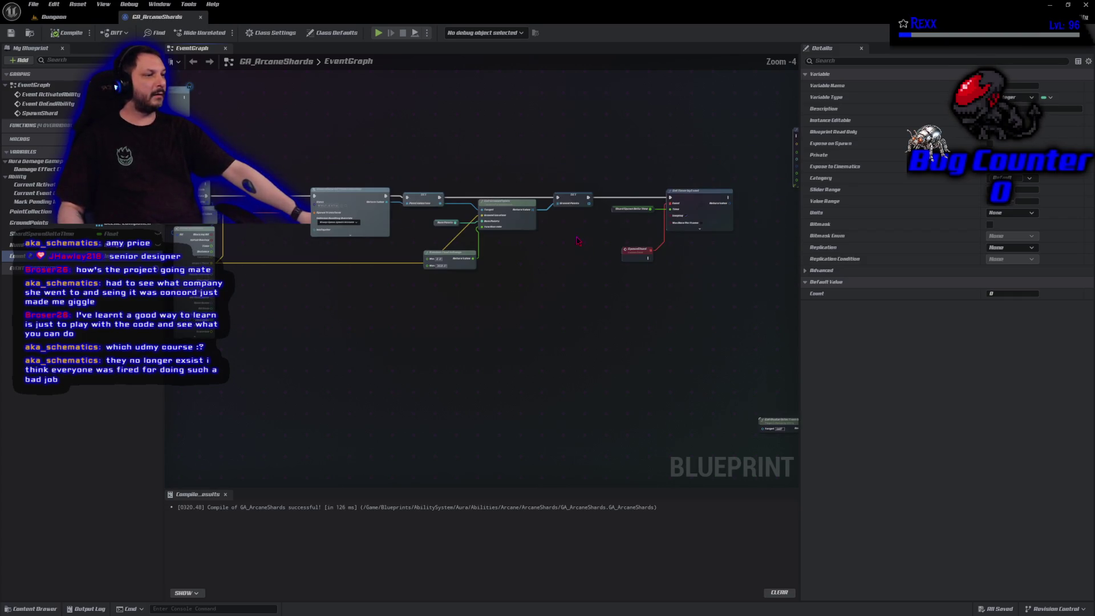
scroll(334, 298, up, 2)
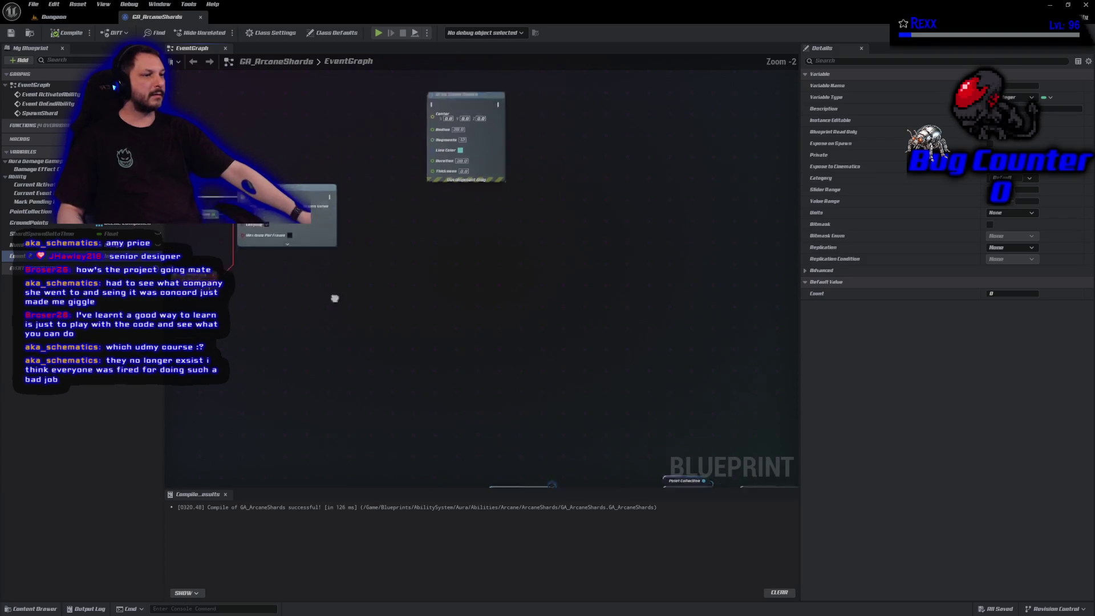
mouse_move(551, 131)
mouse_down()
mouse_move(529, 251)
mouse_move(439, 322)
mouse_up()
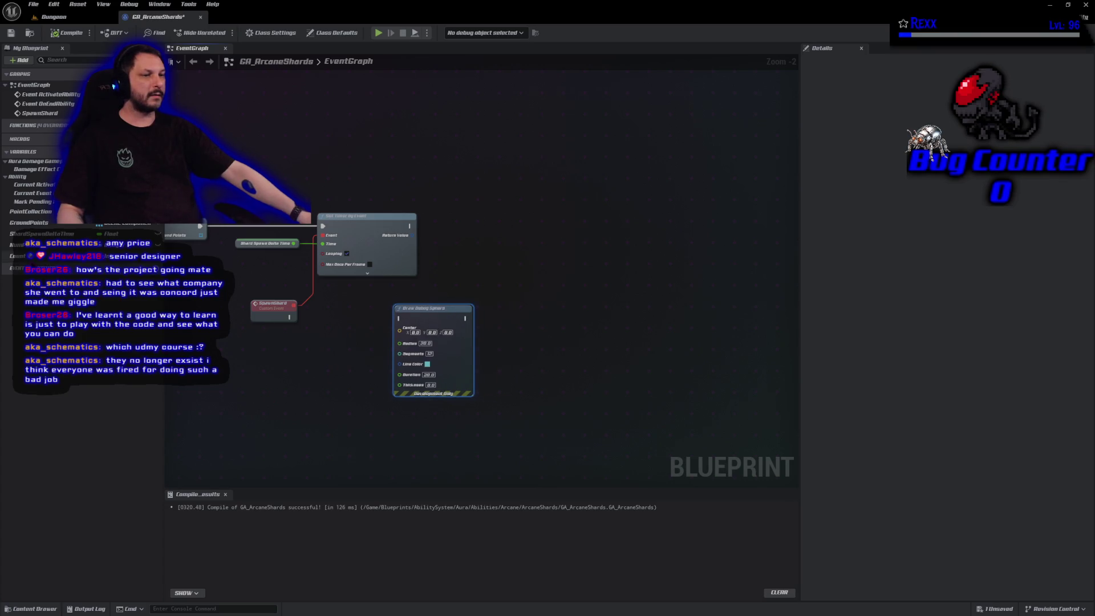
mouse_move(18, 256)
mouse_down()
mouse_move(278, 317)
mouse_move(263, 355)
mouse_up()
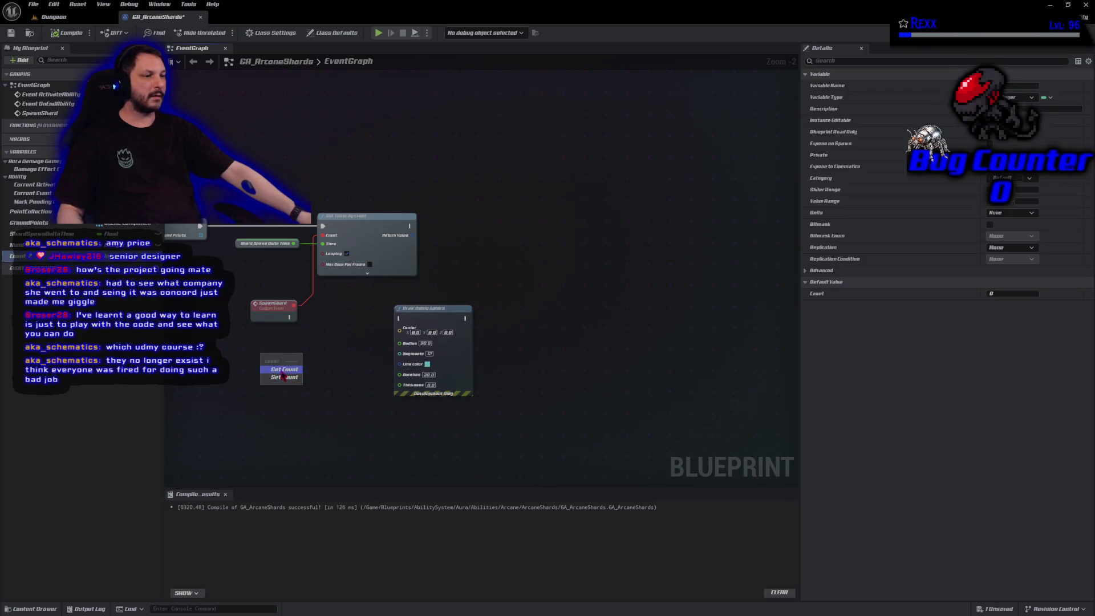
click(283, 370)
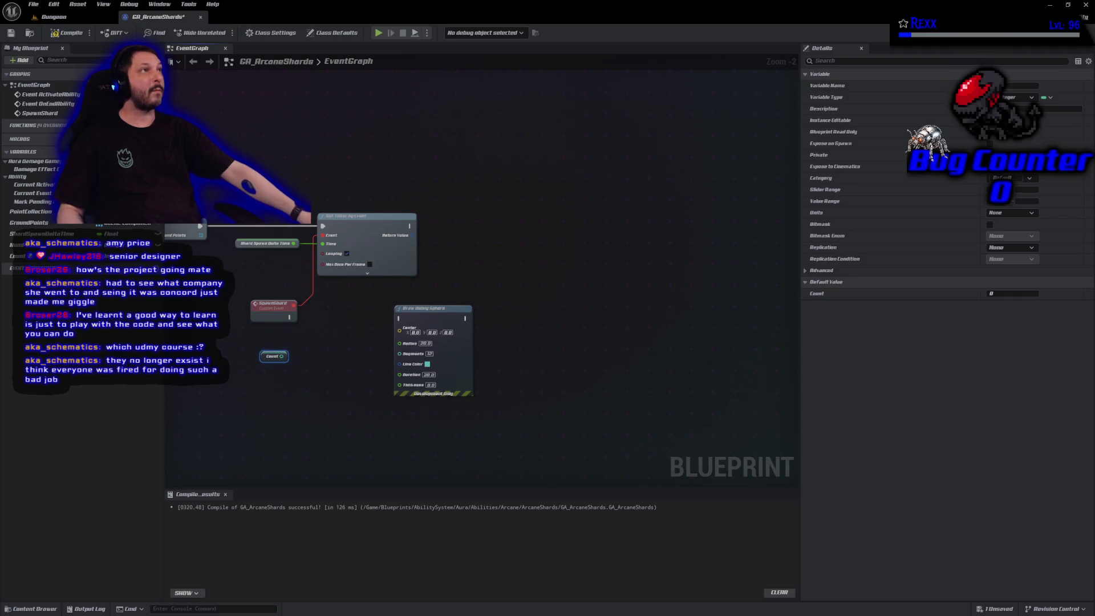
Step: Wire a ++ increment node off the Count getter, then switch over to Rider
drag(290, 355, 302, 362)
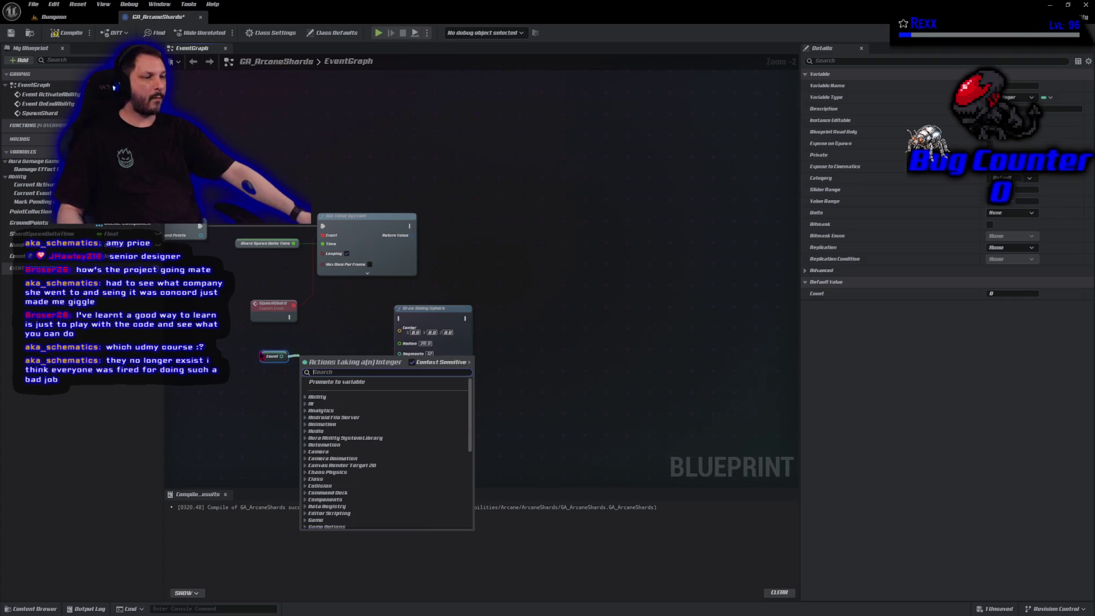
text(++)
key(Return)
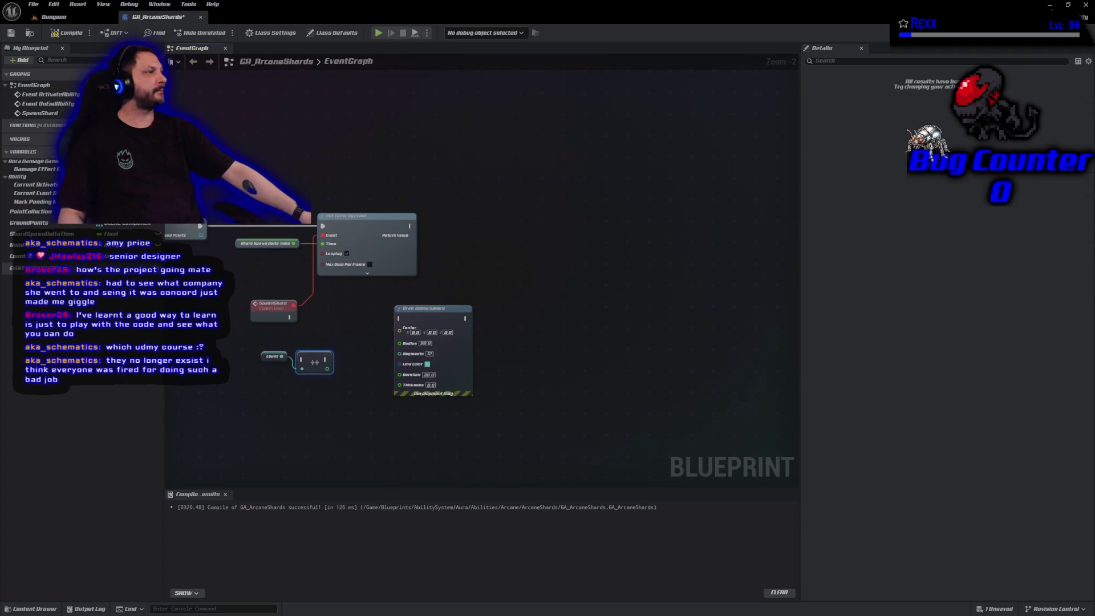
key(alt+Tab)
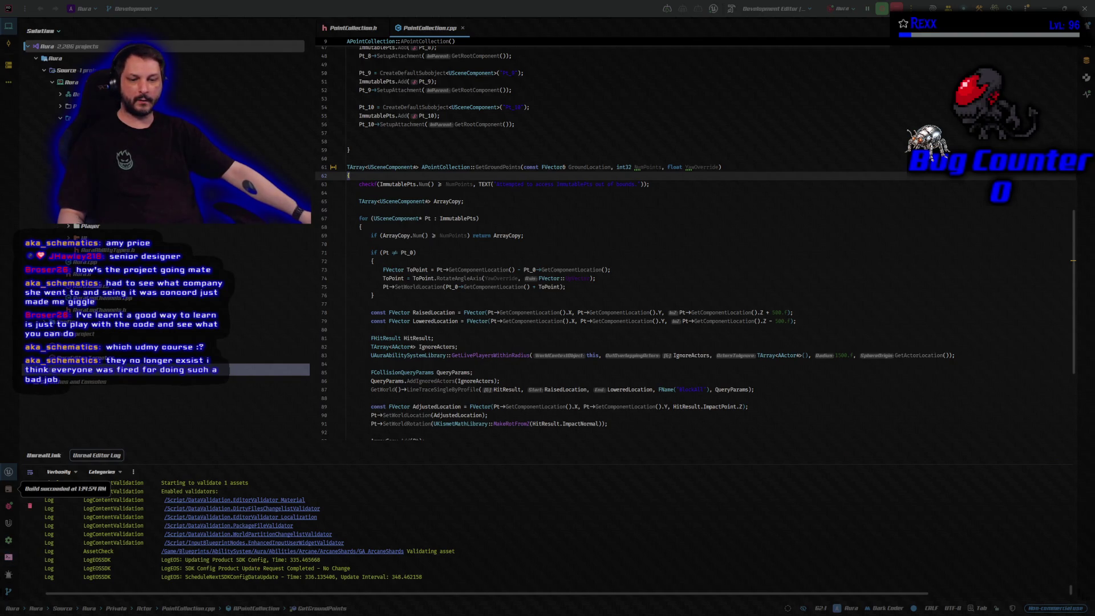
Step: Leave Rider's PointCollection.cpp and return to the GA_ArcaneShards graph in Unreal
key(alt+Tab)
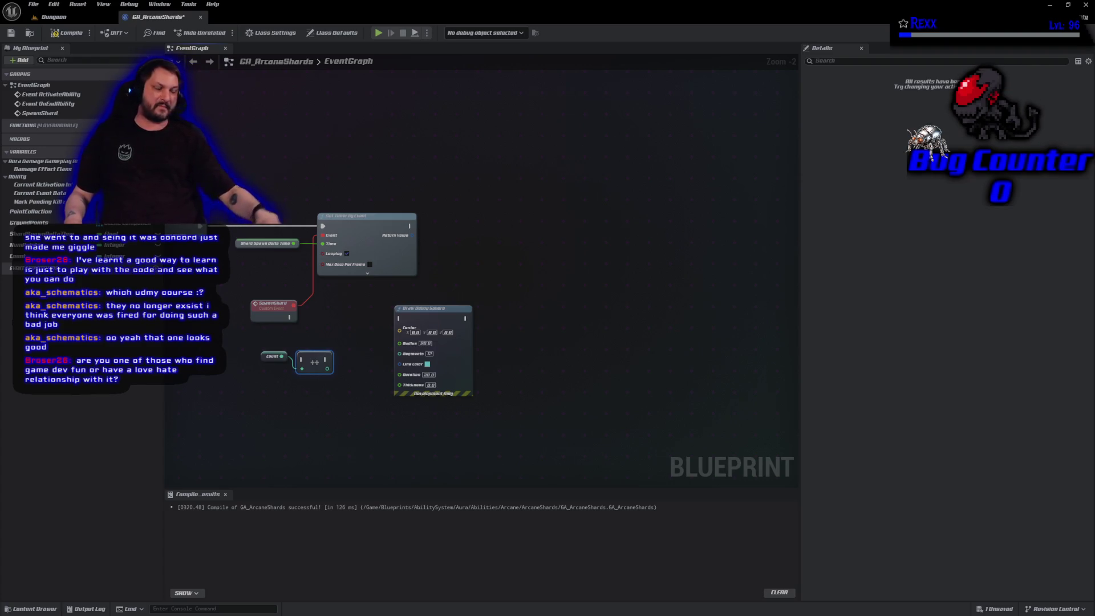
Step: Compile and save the GA_ArcaneShards blueprint
click(69, 32)
click(11, 32)
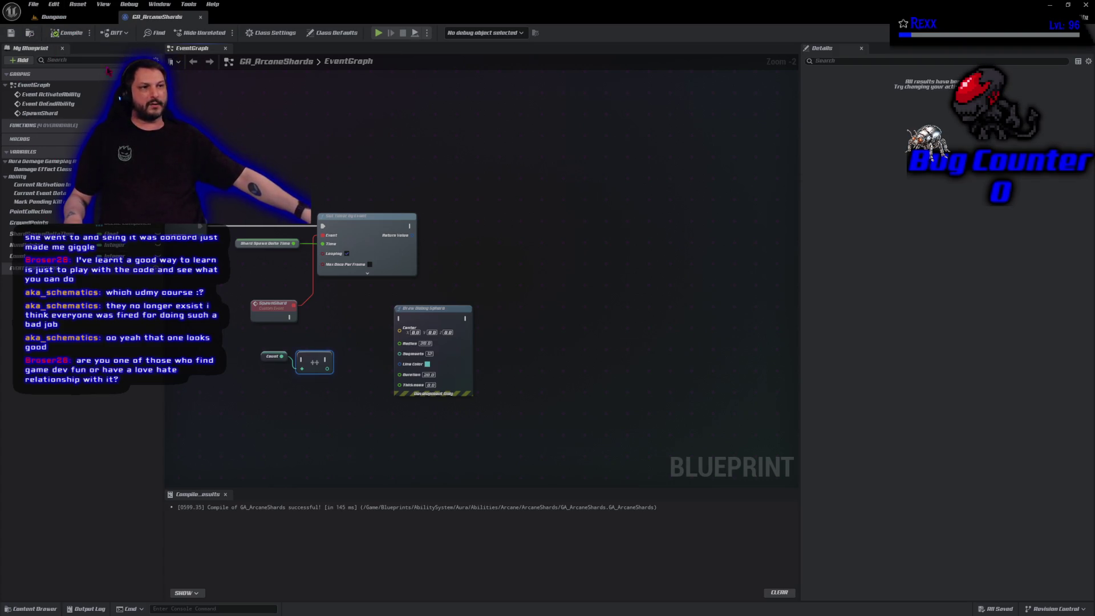
click(299, 168)
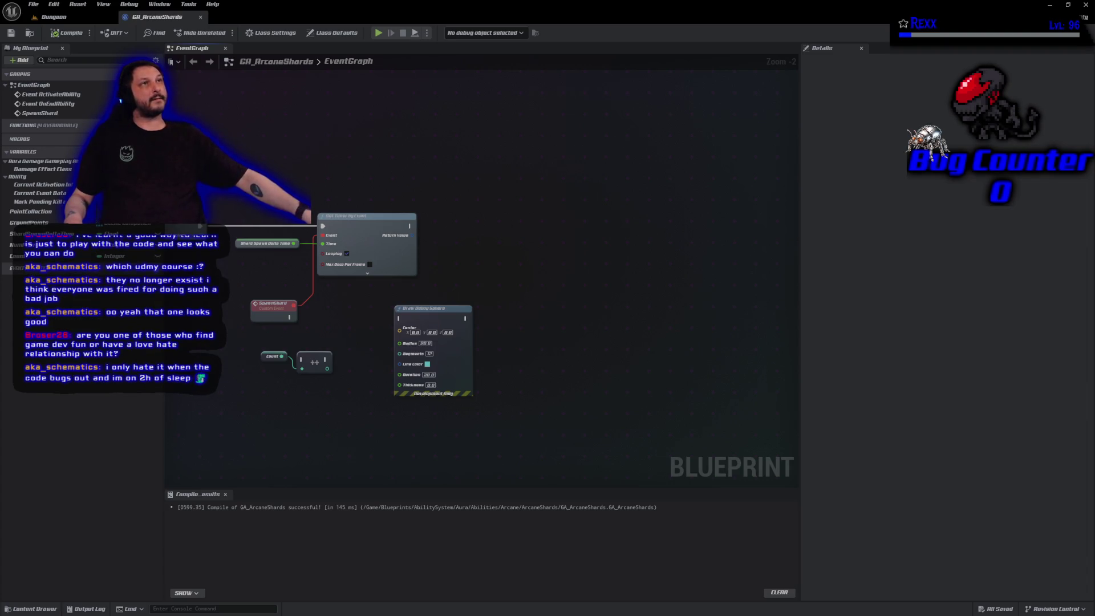
Step: Chain SpawnShard into Draw Debug Sphere and then the Count increment, and recompile and save
drag(432, 297, 525, 258)
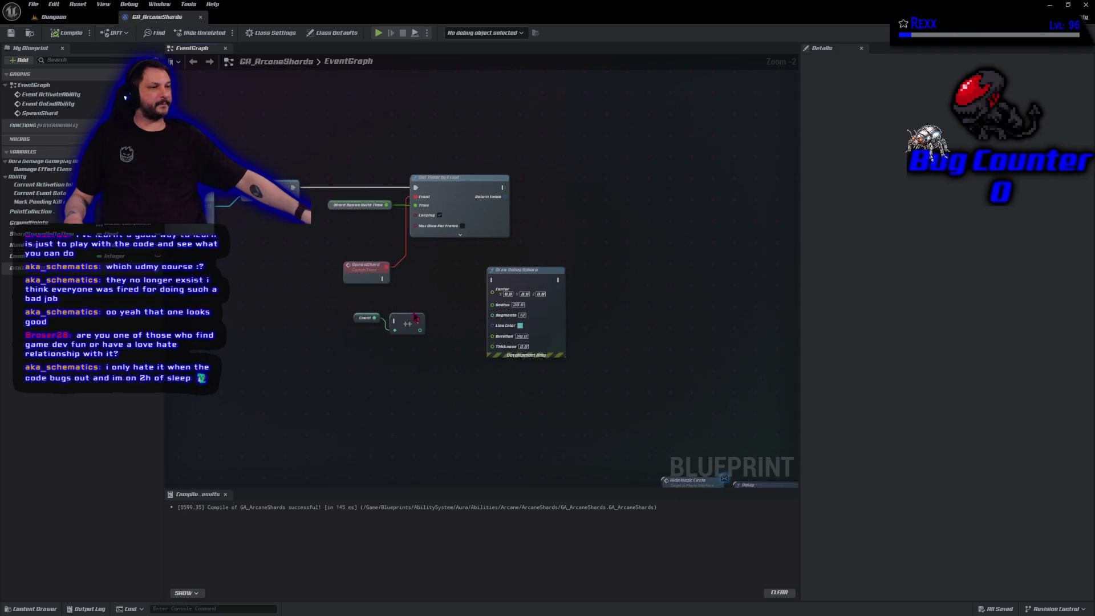
mouse_move(368, 337)
mouse_down()
mouse_move(428, 311)
mouse_move(670, 315)
mouse_move(634, 299)
mouse_up()
mouse_move(559, 280)
mouse_down()
mouse_move(621, 297)
mouse_move(631, 276)
mouse_move(581, 281)
mouse_move(580, 297)
mouse_up()
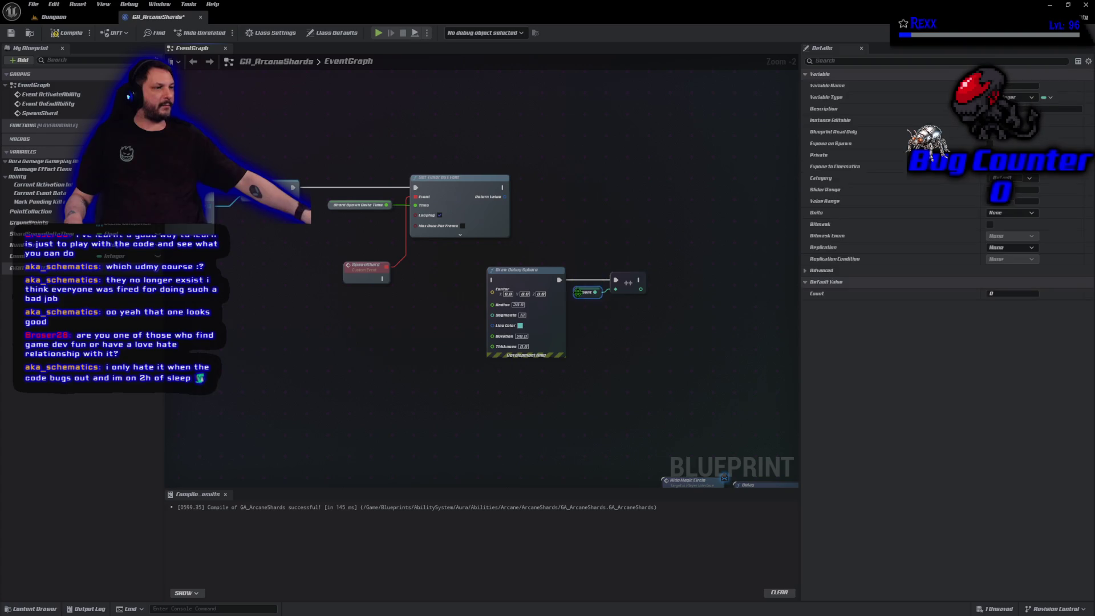
drag(383, 279, 492, 280)
mouse_move(644, 436)
mouse_down()
mouse_move(485, 263)
mouse_move(487, 279)
mouse_up()
click(429, 339)
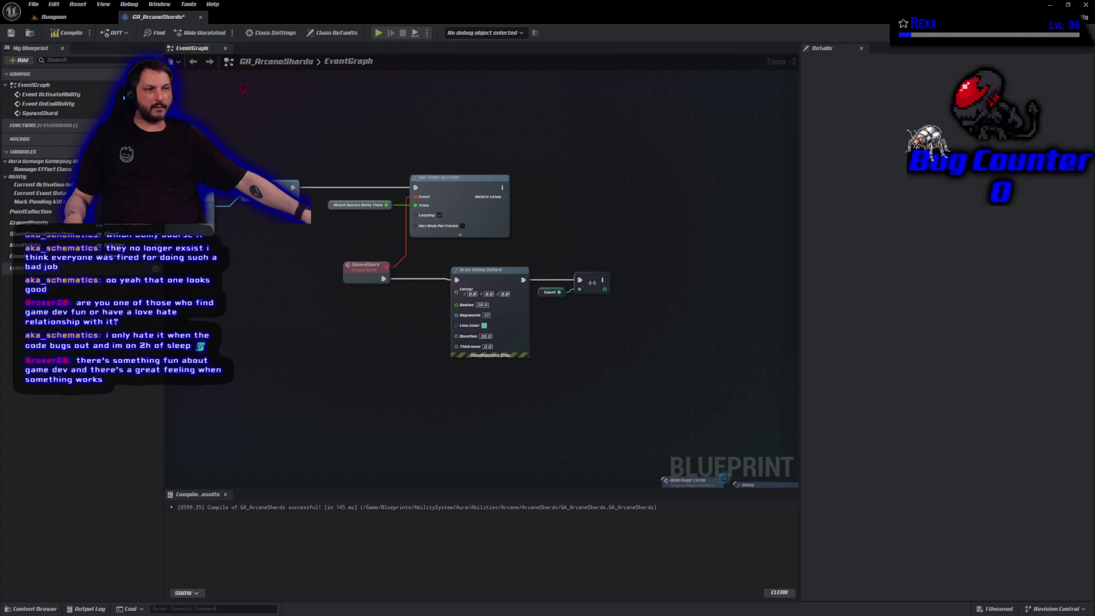
click(67, 33)
click(17, 34)
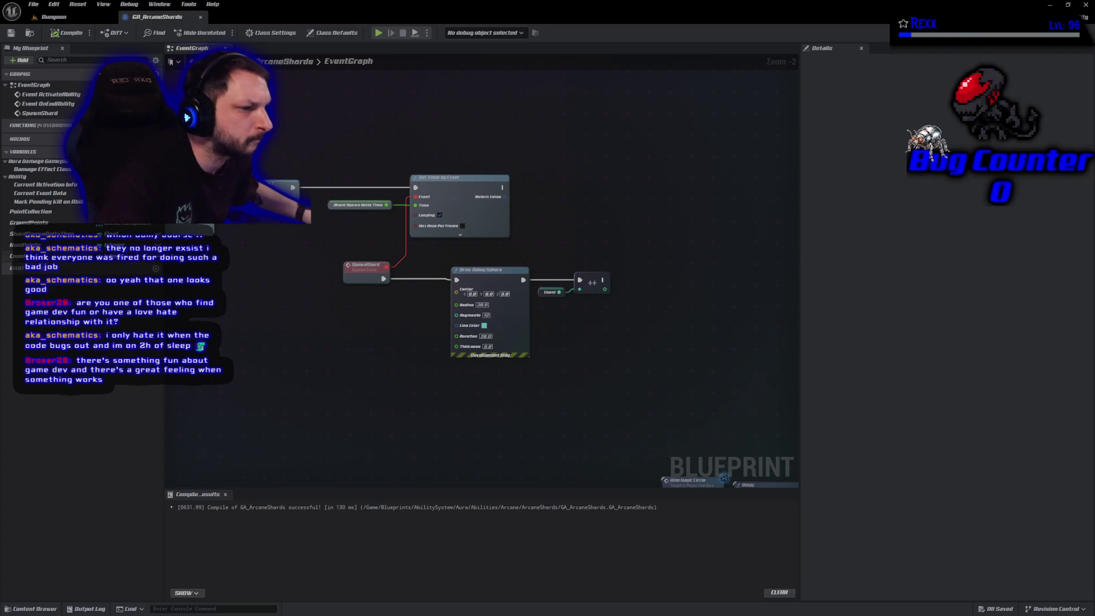
Step: Build a Count < Num Points comparison from new Count and Num Points getters
drag(34, 256, 346, 308)
mouse_move(26, 245)
mouse_down()
mouse_move(281, 342)
mouse_move(345, 337)
mouse_move(402, 310)
mouse_up()
click(355, 307)
text(<)
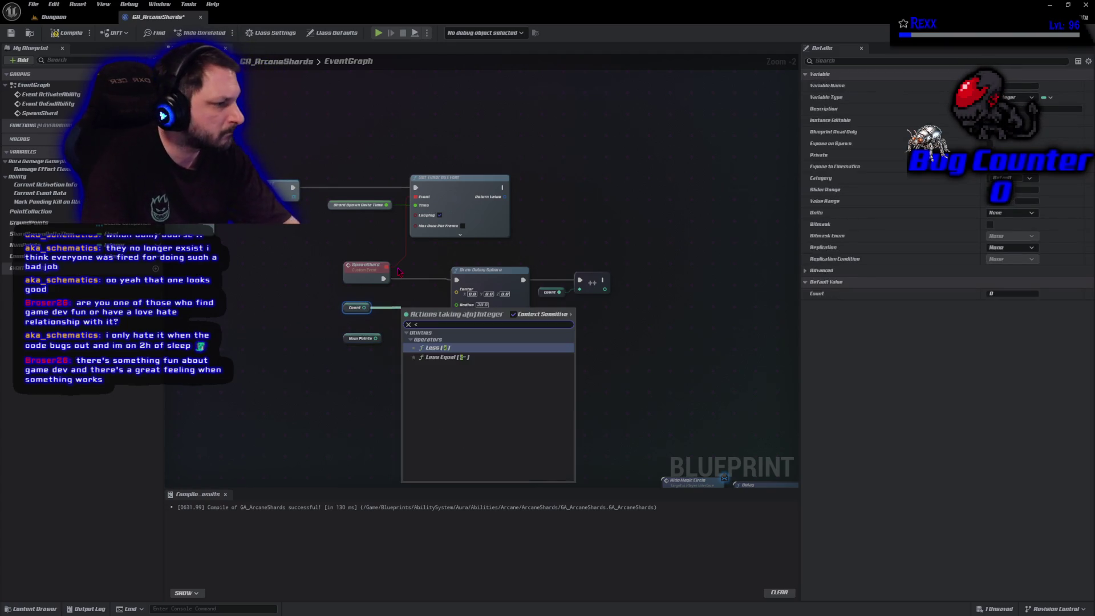
key(Return)
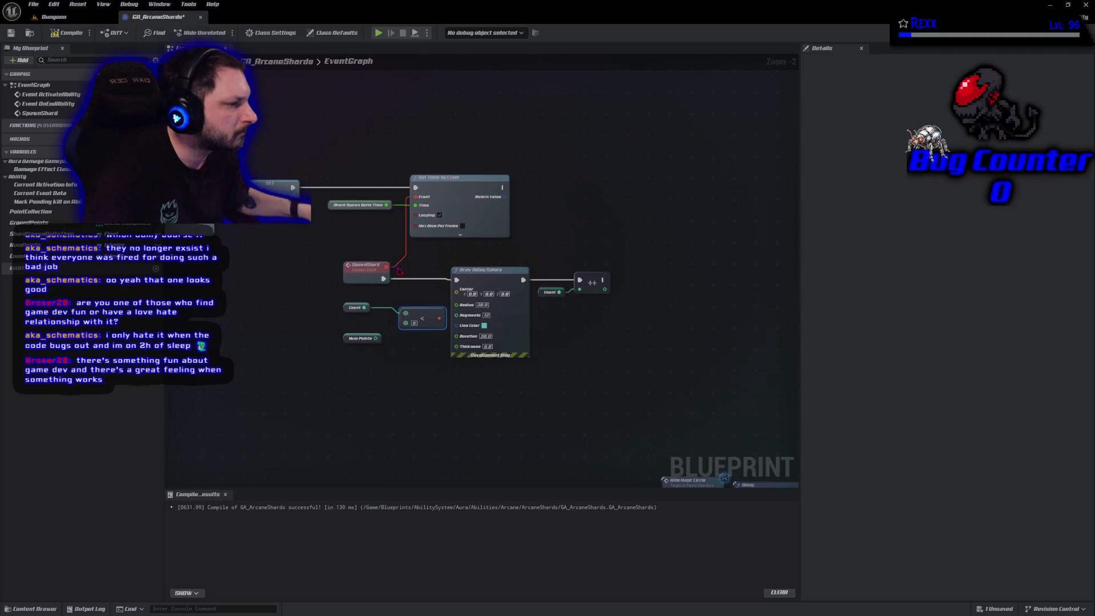
mouse_move(379, 334)
mouse_down()
mouse_move(399, 344)
mouse_move(405, 322)
mouse_up()
Step: Add a Branch after SpawnShard on that comparison, its True path driving Draw Debug Sphere
mouse_move(484, 253)
mouse_down()
mouse_move(616, 303)
mouse_move(633, 281)
mouse_move(701, 277)
mouse_up()
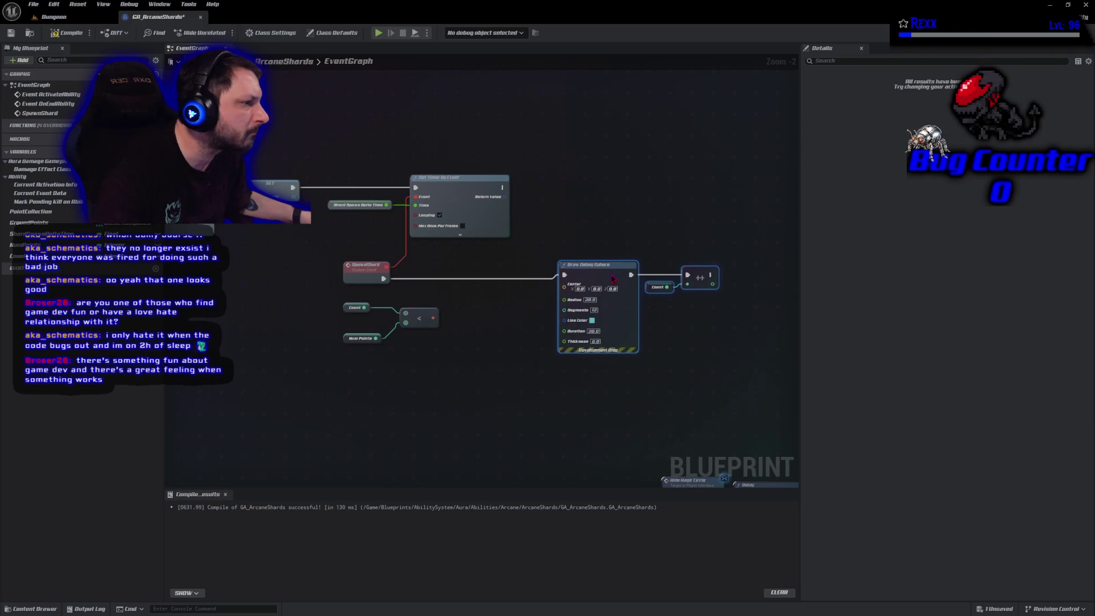
click(478, 269)
drag(480, 279, 384, 279)
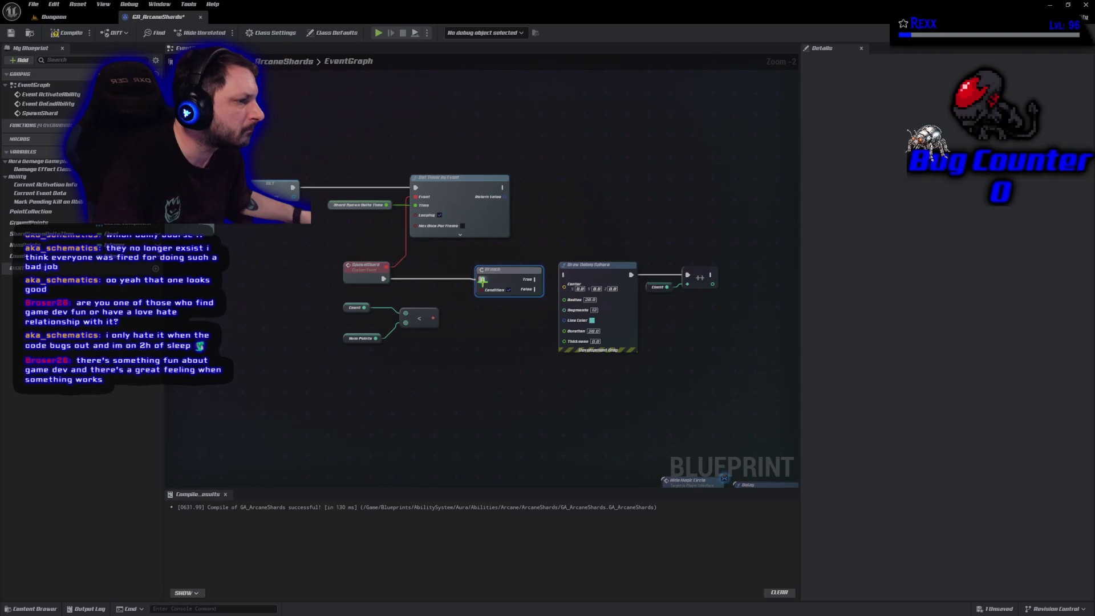
mouse_move(433, 318)
mouse_down()
mouse_move(479, 302)
mouse_move(482, 290)
mouse_up()
mouse_move(516, 273)
mouse_down()
mouse_move(485, 274)
mouse_move(523, 291)
mouse_move(565, 276)
mouse_up()
drag(693, 311, 601, 287)
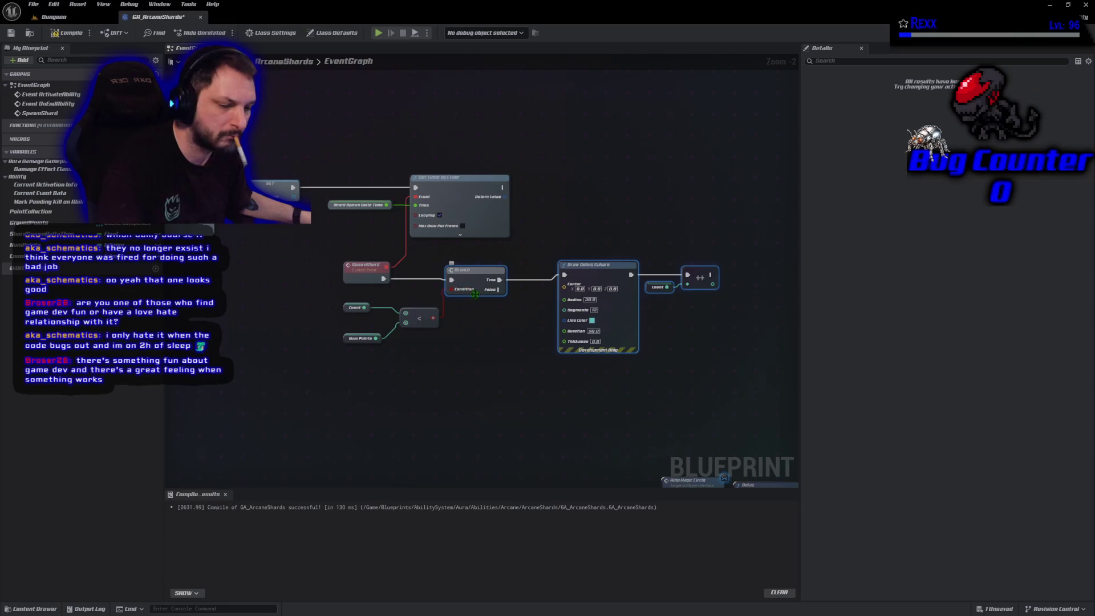
key(q)
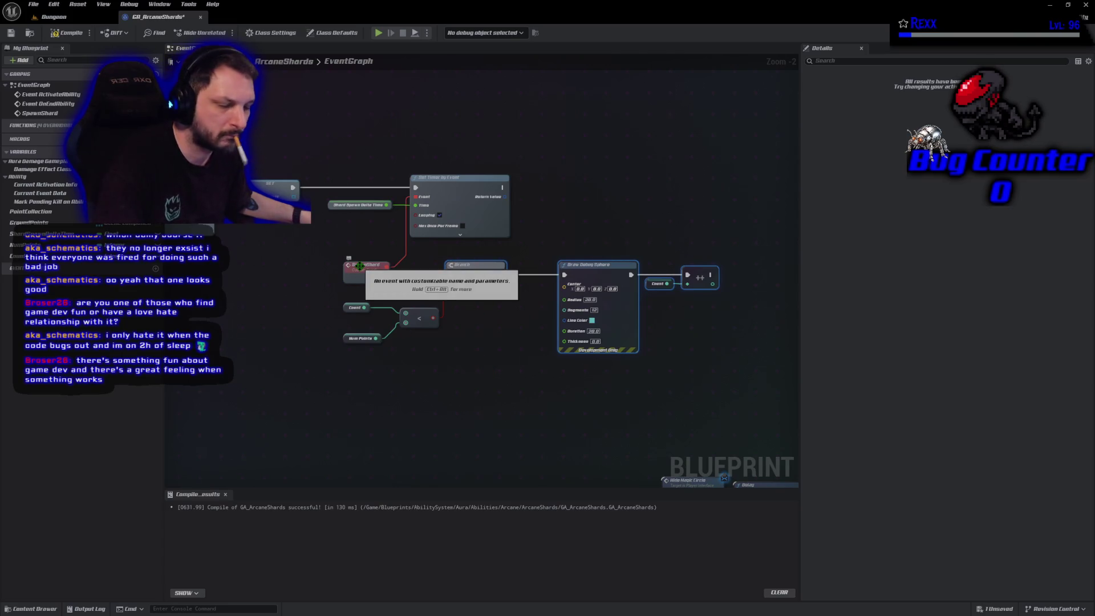
Step: Straighten SpawnShard's wire into the Branch, then compile and save
ctrl+click(360, 265)
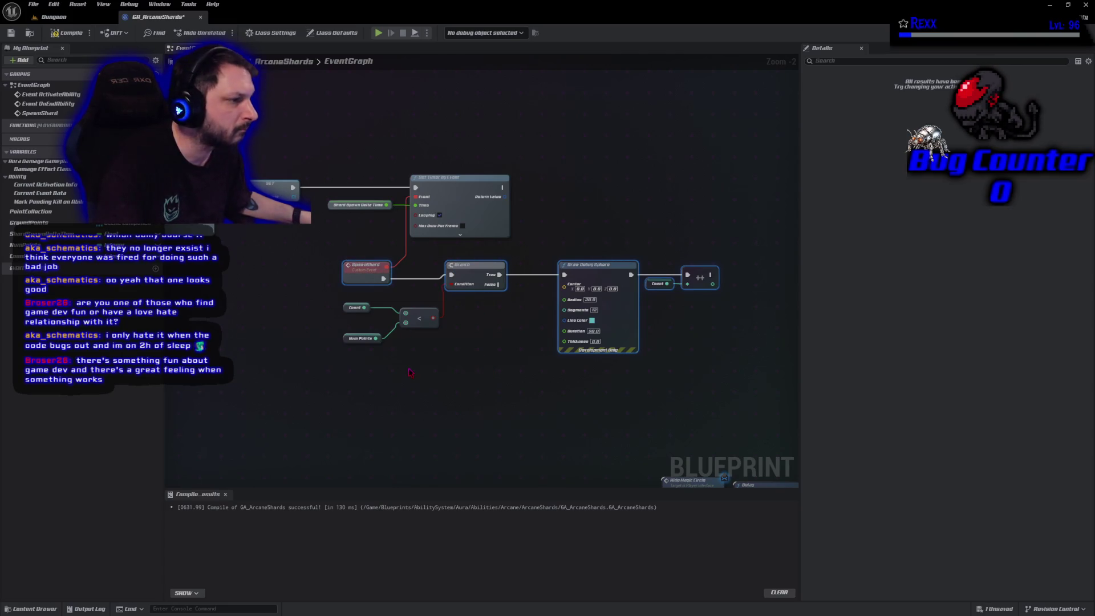
key(q)
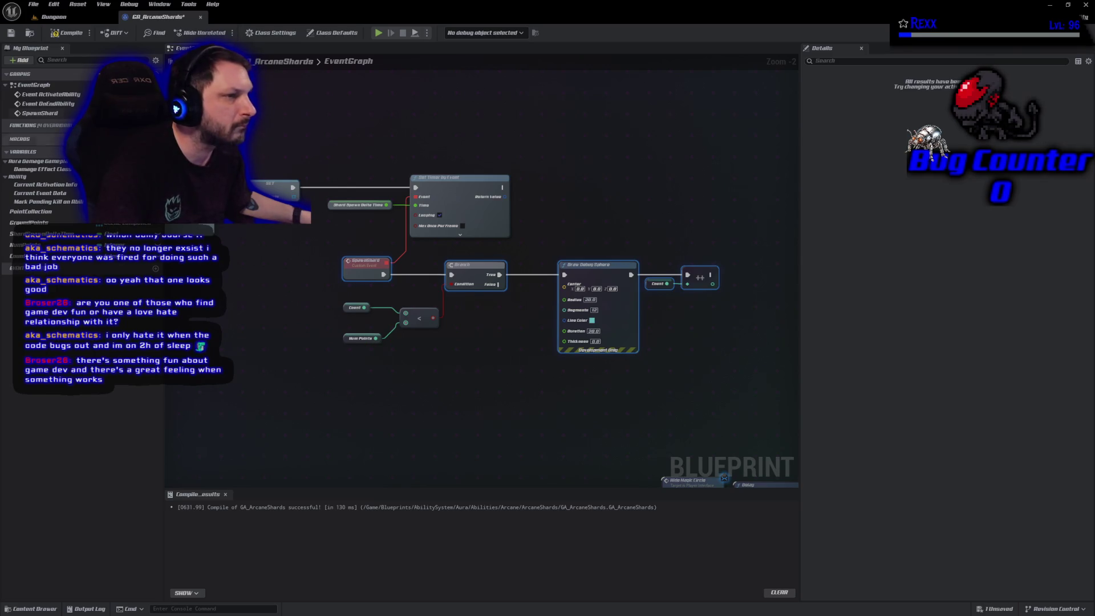
key(F7)
click(342, 455)
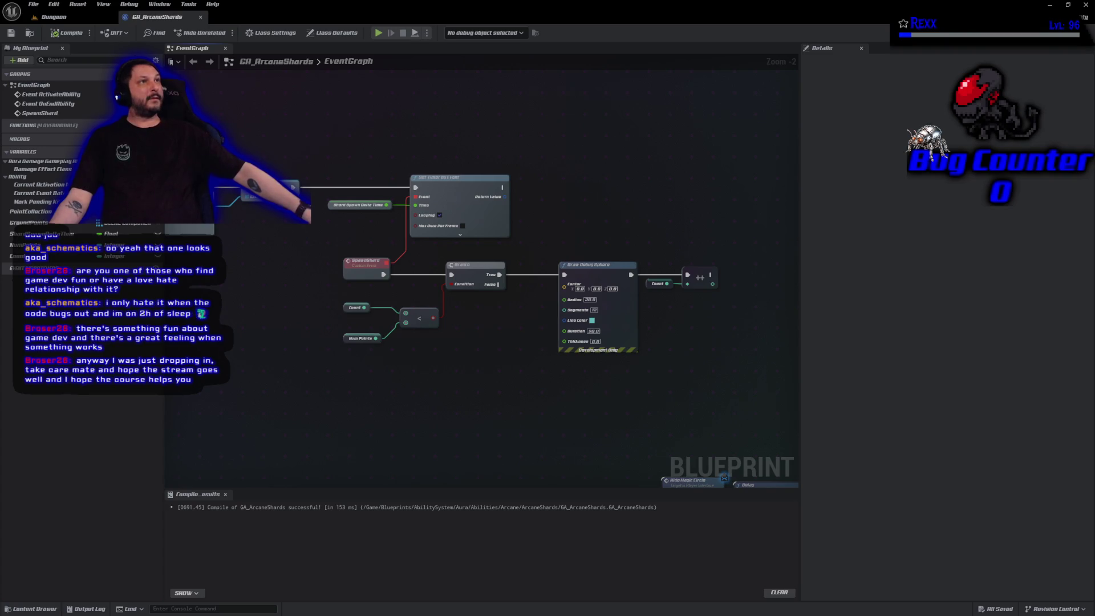
Step: Move the sphere nodes right and add a Get reading GroundPoints at index Count
drag(588, 180, 741, 372)
drag(593, 274, 691, 276)
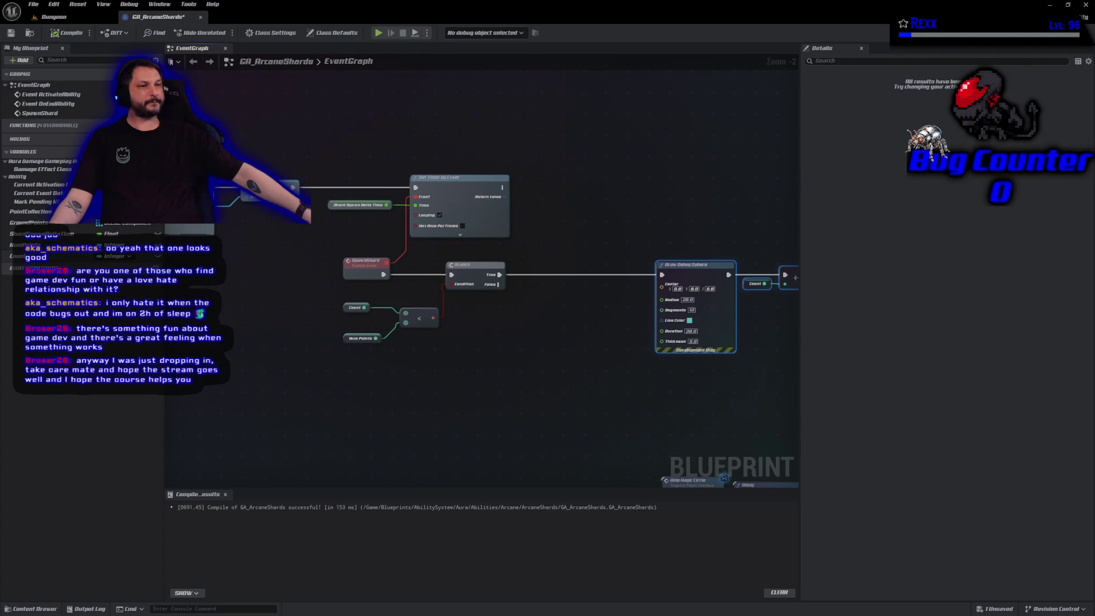
mouse_move(29, 223)
mouse_down()
mouse_move(451, 325)
mouse_move(490, 288)
mouse_move(589, 291)
mouse_up()
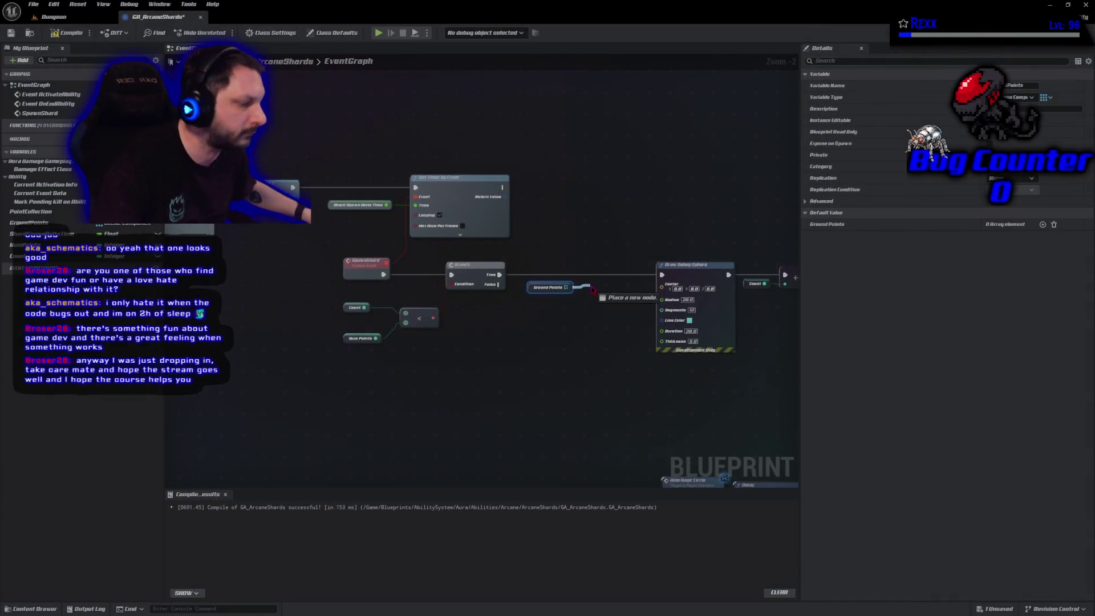
text(get)
key(Return)
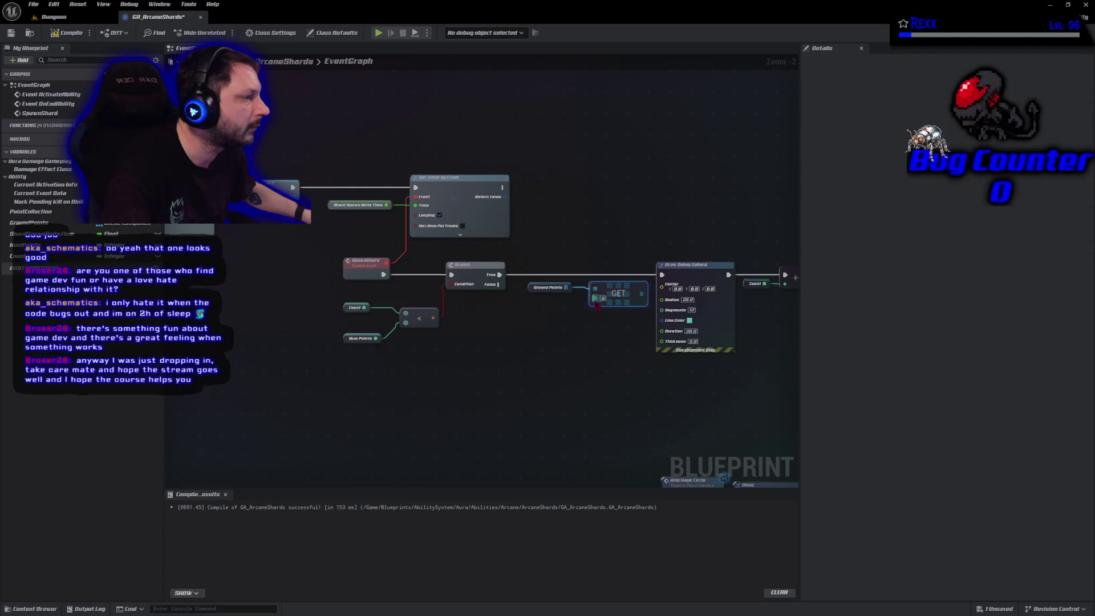
mouse_move(17, 256)
mouse_down()
mouse_move(595, 298)
mouse_move(544, 303)
mouse_up()
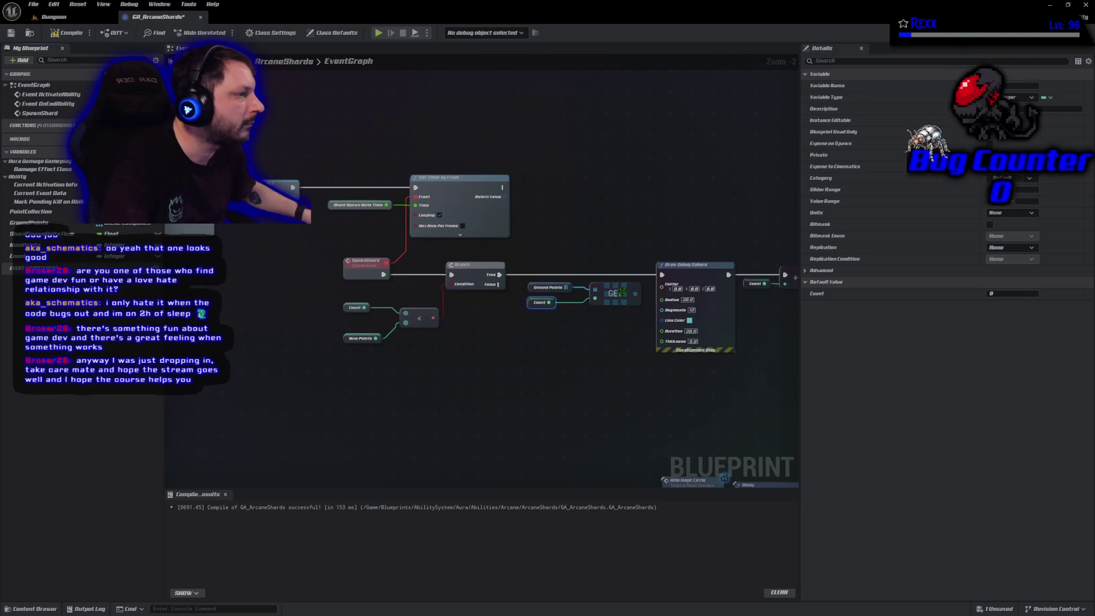
drag(627, 296, 614, 298)
drag(542, 308, 550, 306)
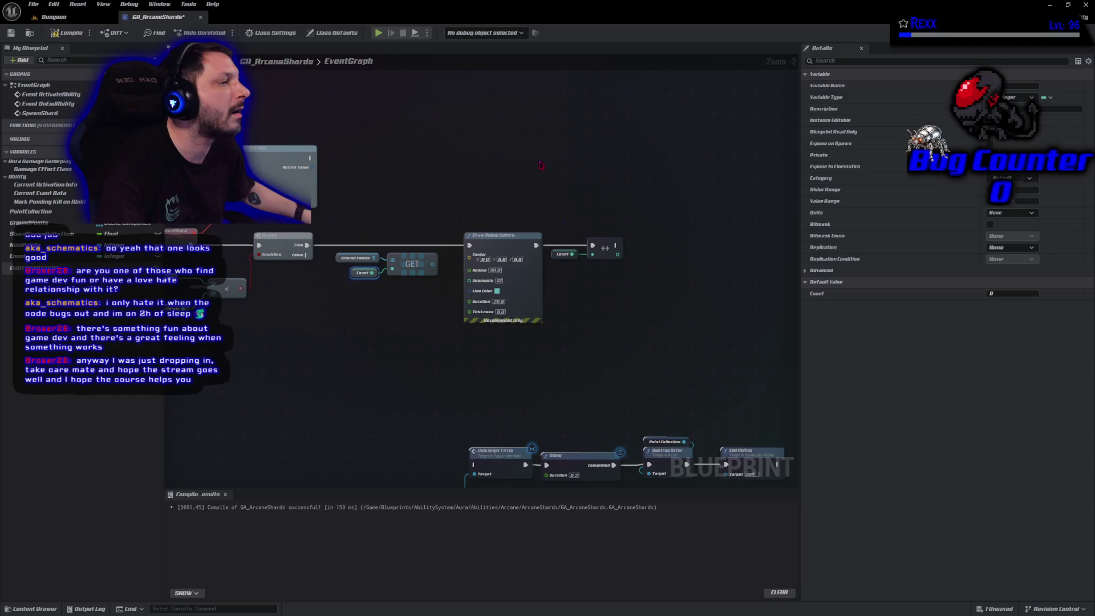
Step: Shift the debug sphere group right and search 'get wo' from the retrieved point's output
drag(507, 159, 675, 325)
drag(514, 237, 586, 240)
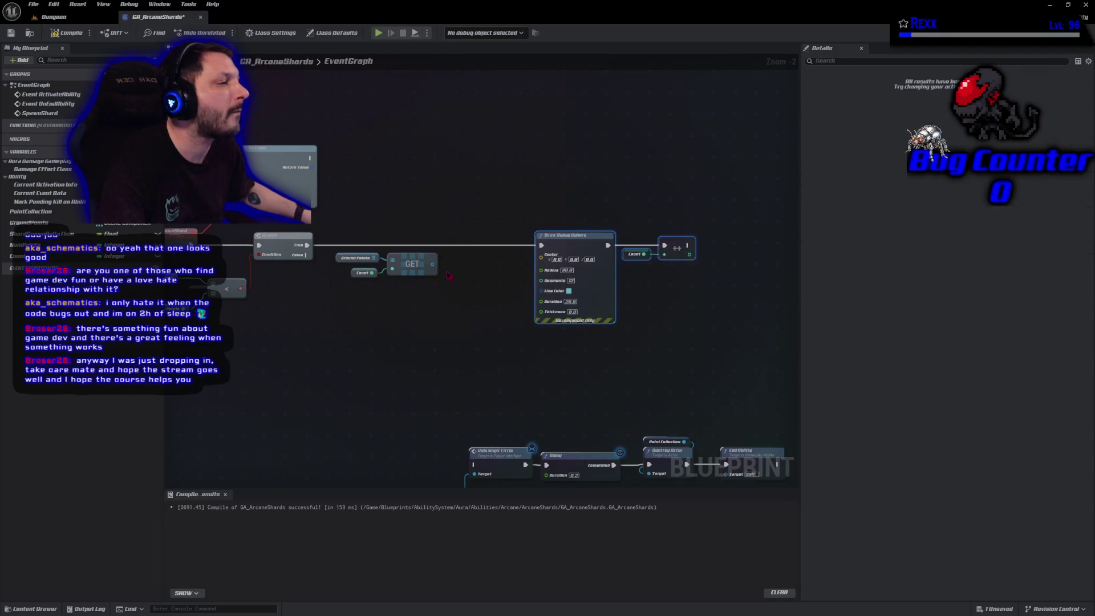
drag(433, 265, 453, 271)
text(get w)
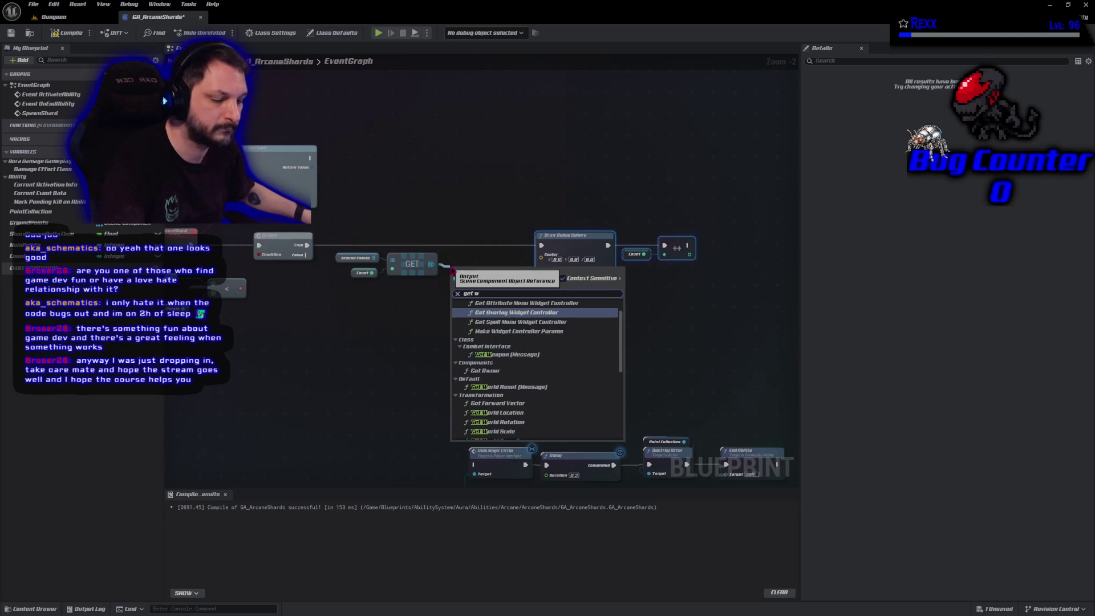
text(o)
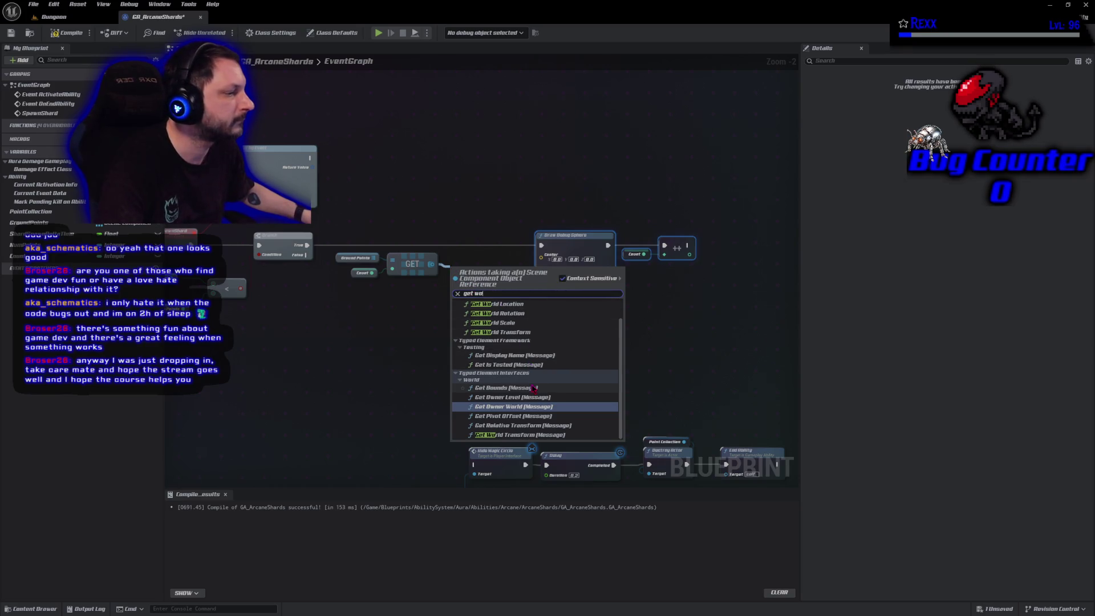
Step: Add Get World Location for the ground point, wire it into Draw Debug Sphere's Center, and save
click(520, 306)
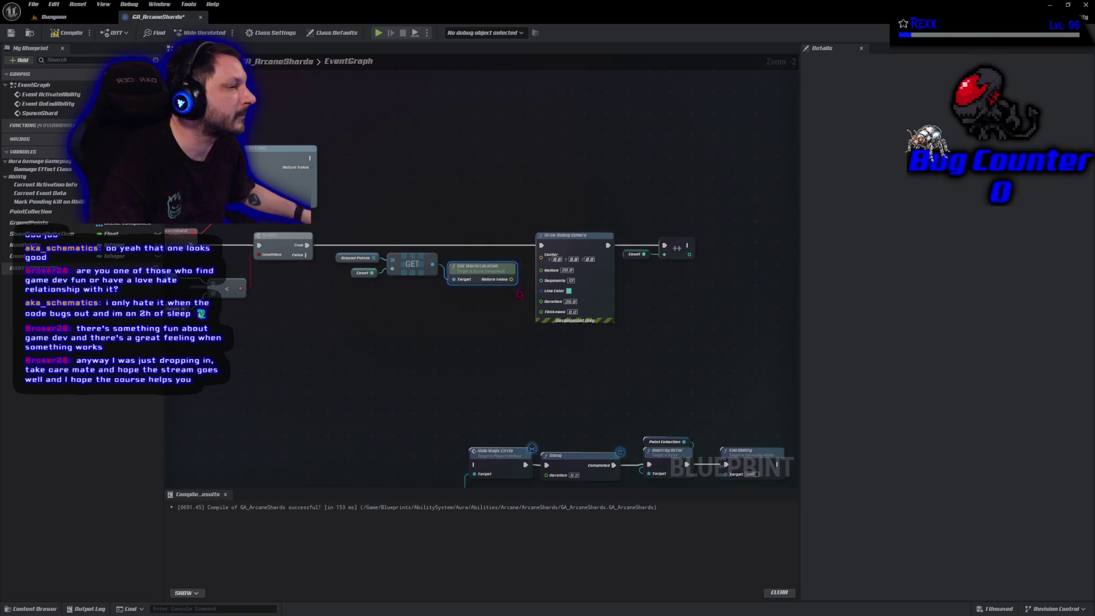
drag(510, 278, 541, 255)
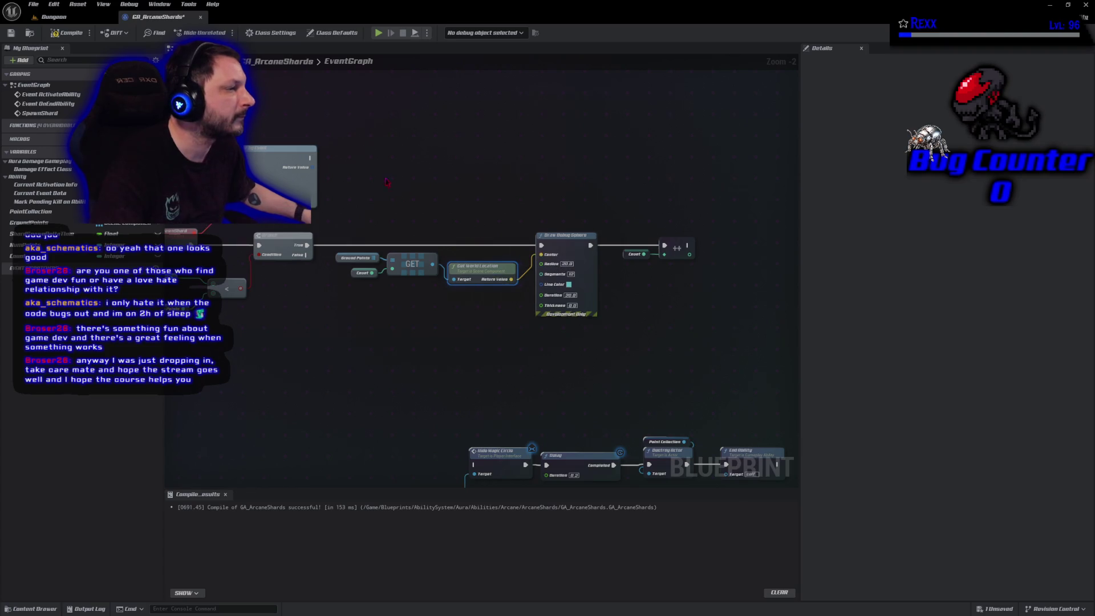
key(ctrl+s)
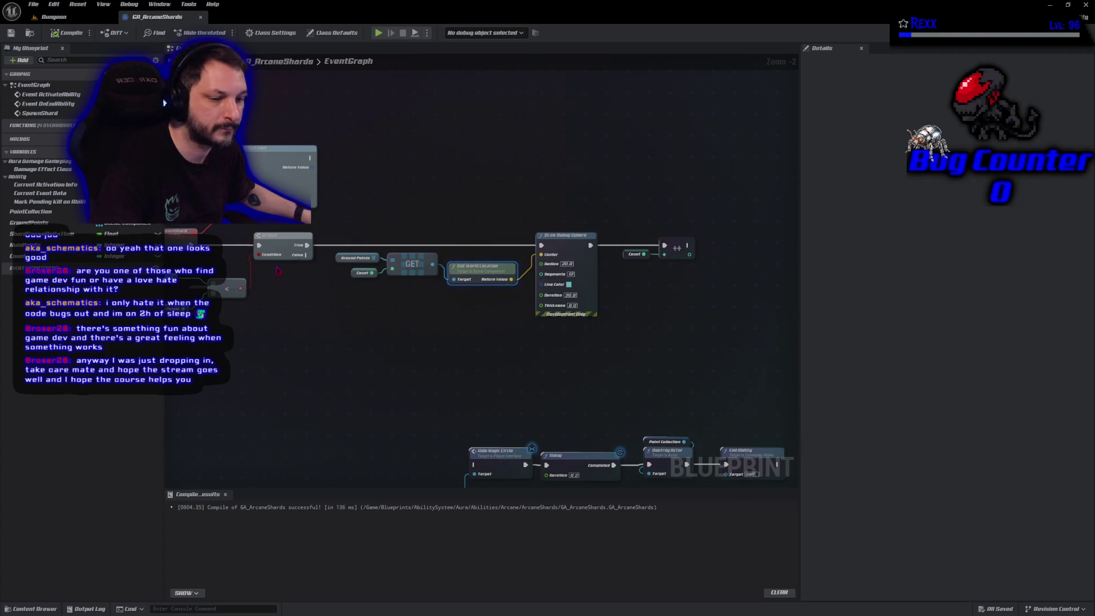
click(361, 378)
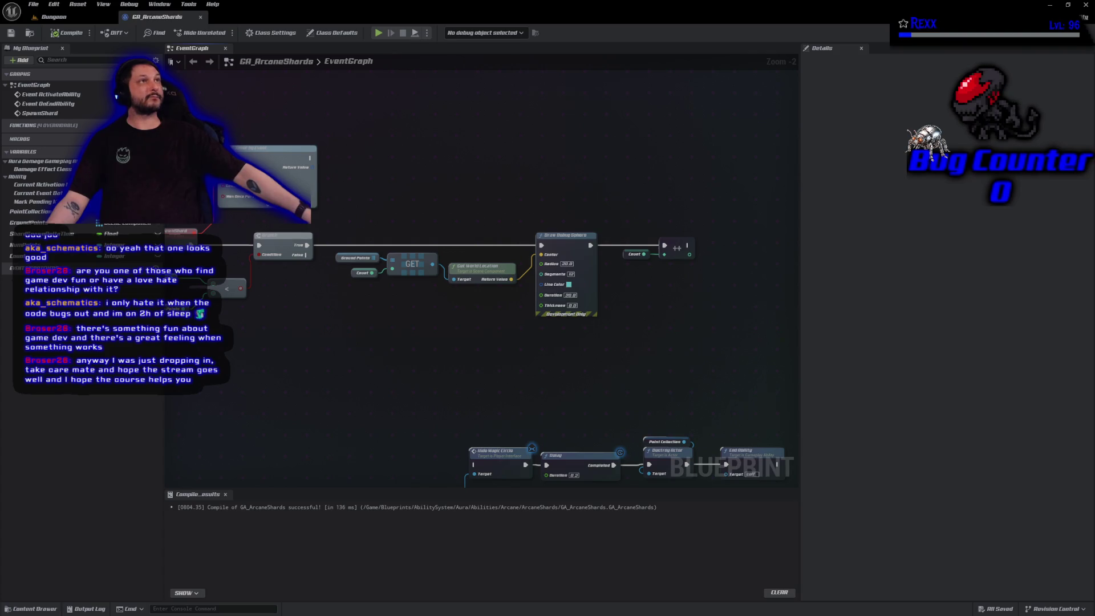
Step: Connect Branch False to Hide Magic Circle, pull the ending node row up, then compile and save
mouse_move(479, 374)
mouse_down()
mouse_move(506, 261)
mouse_move(494, 244)
mouse_move(405, 243)
mouse_up()
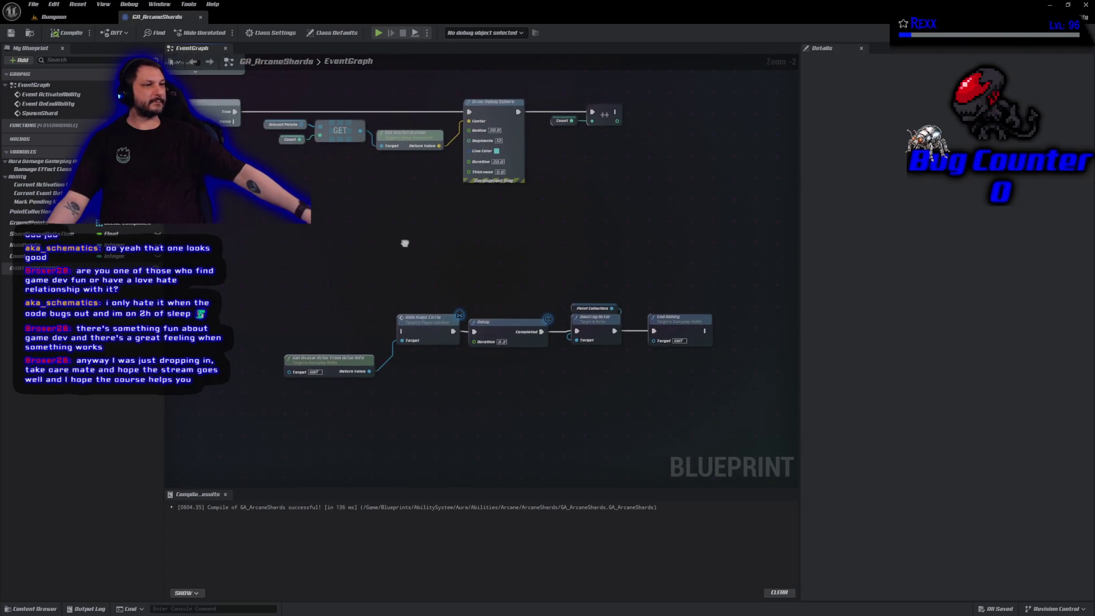
mouse_move(235, 121)
mouse_down()
mouse_move(303, 139)
mouse_move(377, 319)
mouse_move(402, 331)
mouse_up()
drag(271, 260, 738, 457)
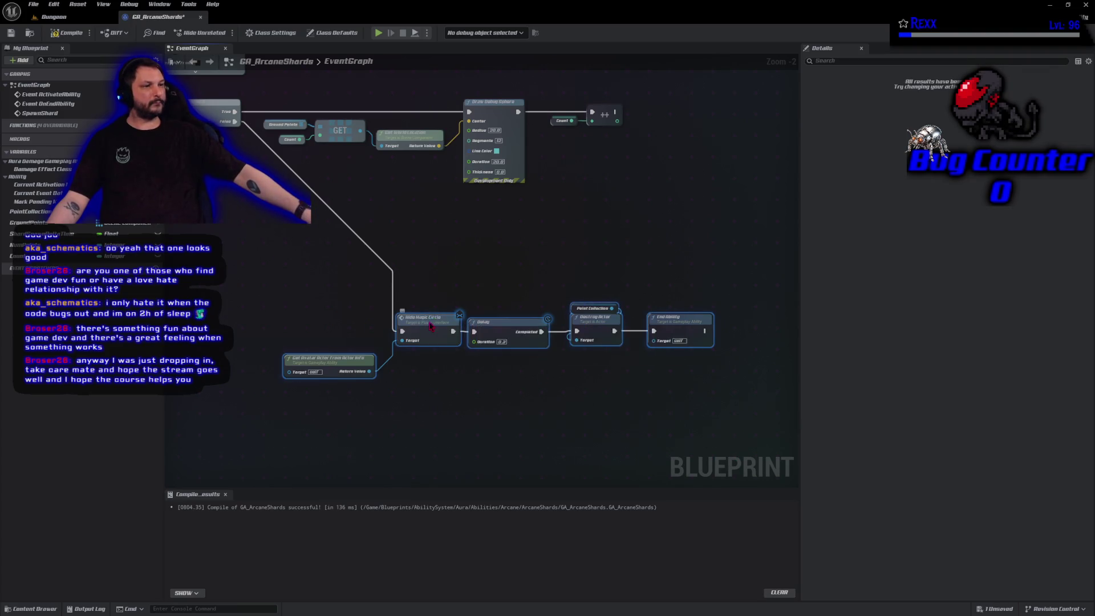
mouse_move(430, 328)
mouse_down()
mouse_move(312, 271)
mouse_move(288, 251)
mouse_move(285, 229)
mouse_up()
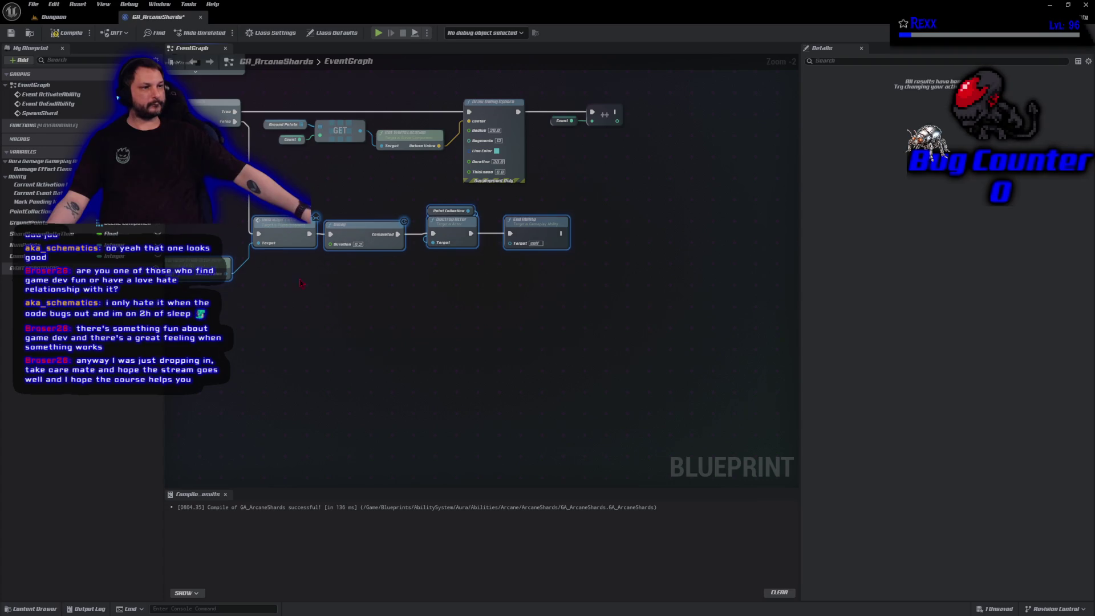
mouse_move(301, 283)
mouse_down()
mouse_move(411, 347)
mouse_move(439, 312)
mouse_up()
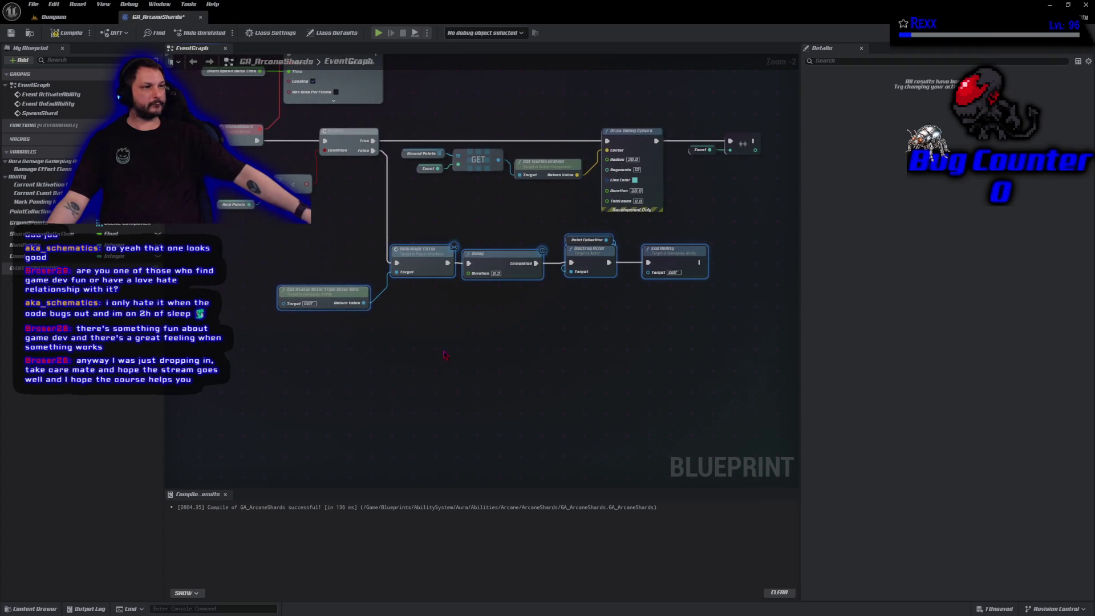
click(62, 34)
click(33, 4)
click(52, 63)
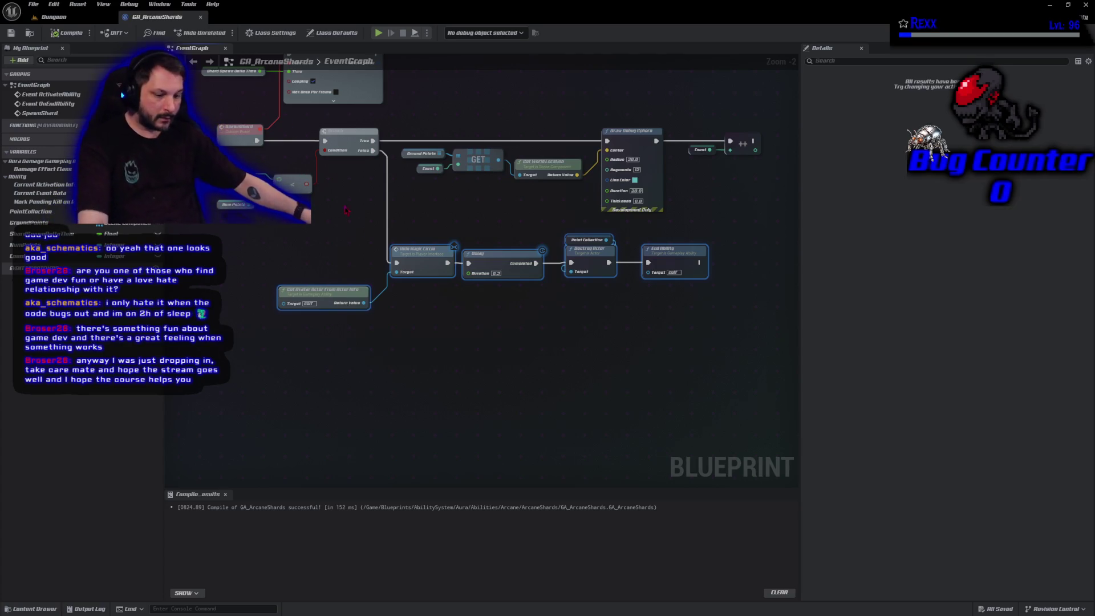
Step: Route Branch False straight to Delay and fire Hide Magic Circle from the earlier exec, then compile and save
alt+click(449, 264)
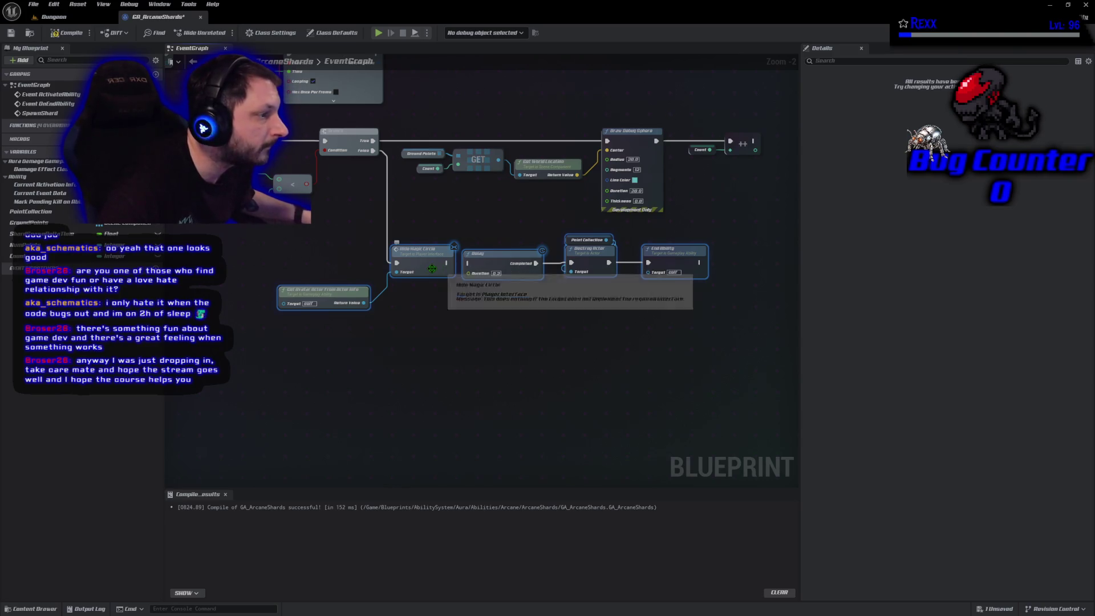
mouse_move(374, 150)
mouse_down()
mouse_move(450, 268)
mouse_move(468, 267)
mouse_up()
click(406, 317)
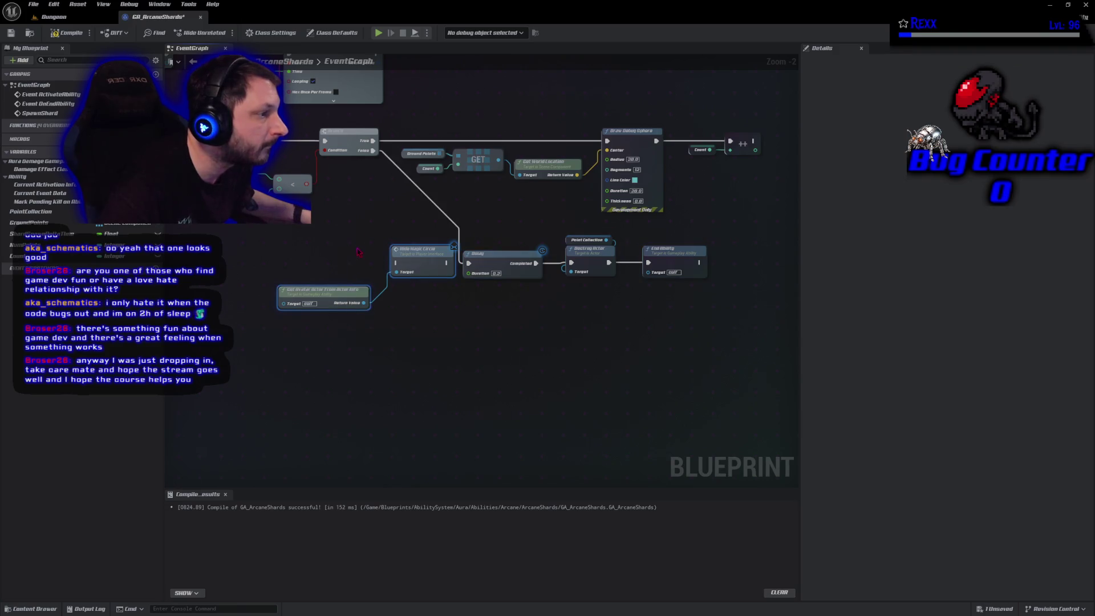
drag(358, 251, 297, 349)
drag(377, 350, 486, 152)
mouse_move(319, 152)
mouse_down()
mouse_move(484, 171)
mouse_move(449, 159)
mouse_move(467, 142)
mouse_up()
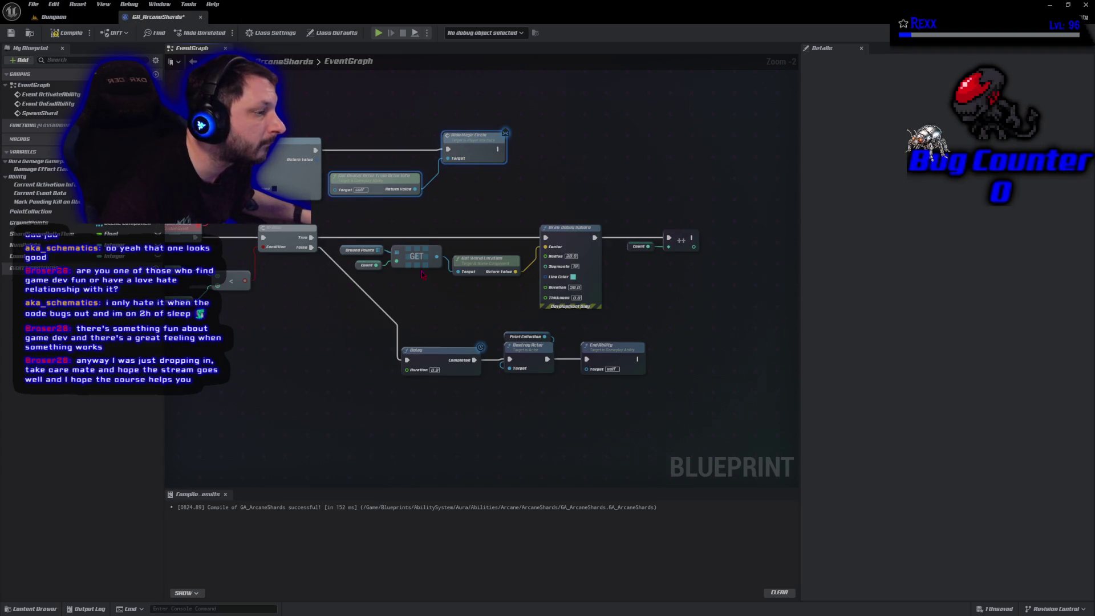
mouse_move(637, 416)
mouse_down()
mouse_move(400, 343)
mouse_move(380, 361)
mouse_up()
key(ctrl+s)
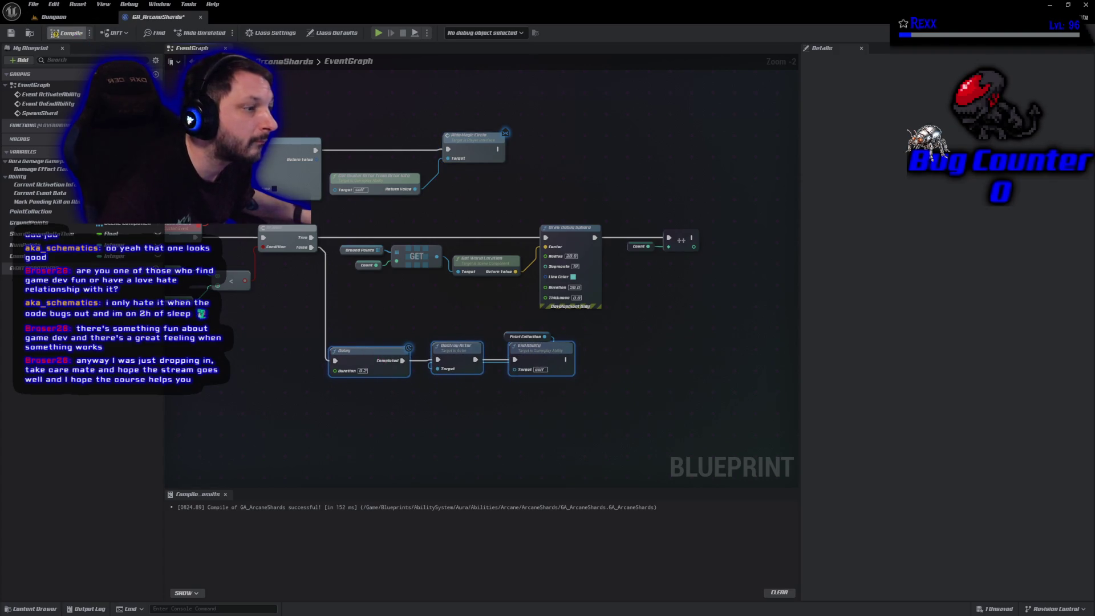
click(380, 413)
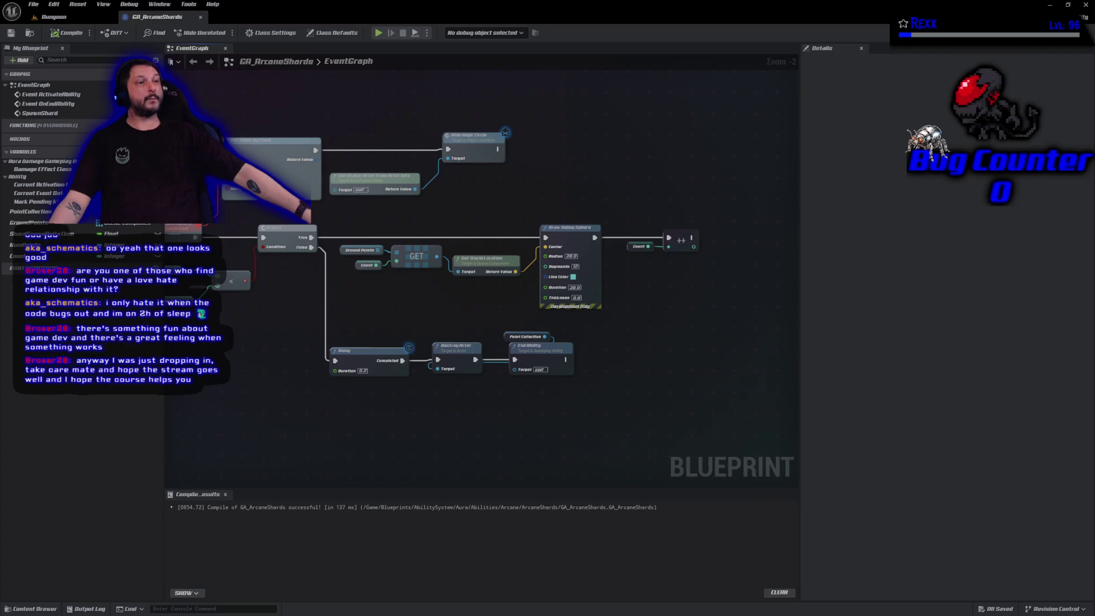
Step: Play the Dungeon level, cast Arcane Shards with key 1 and confirm a target, then stop play
click(60, 18)
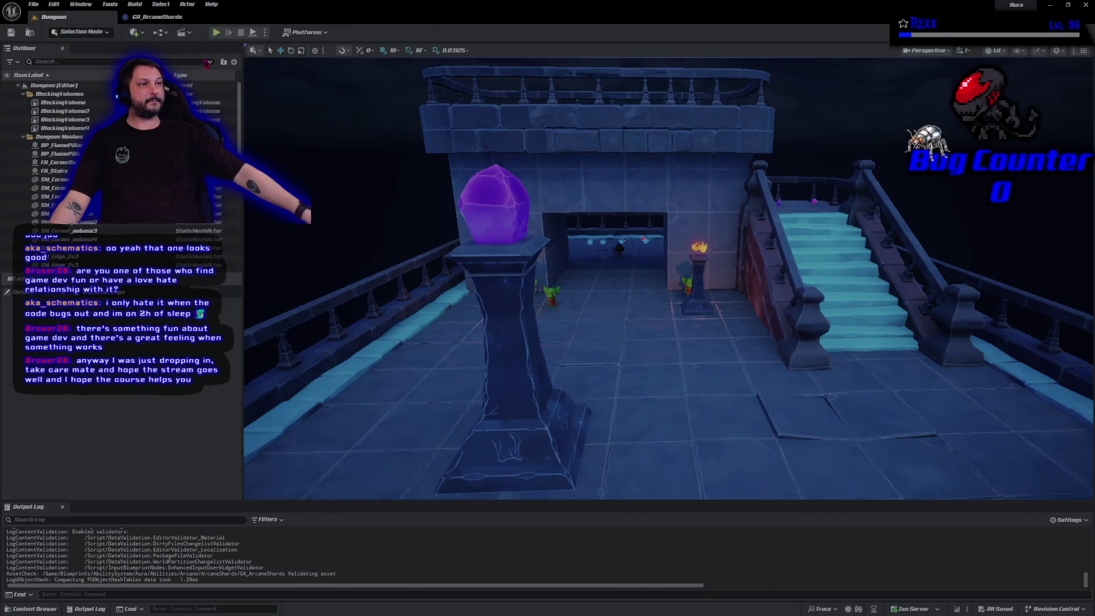
click(219, 33)
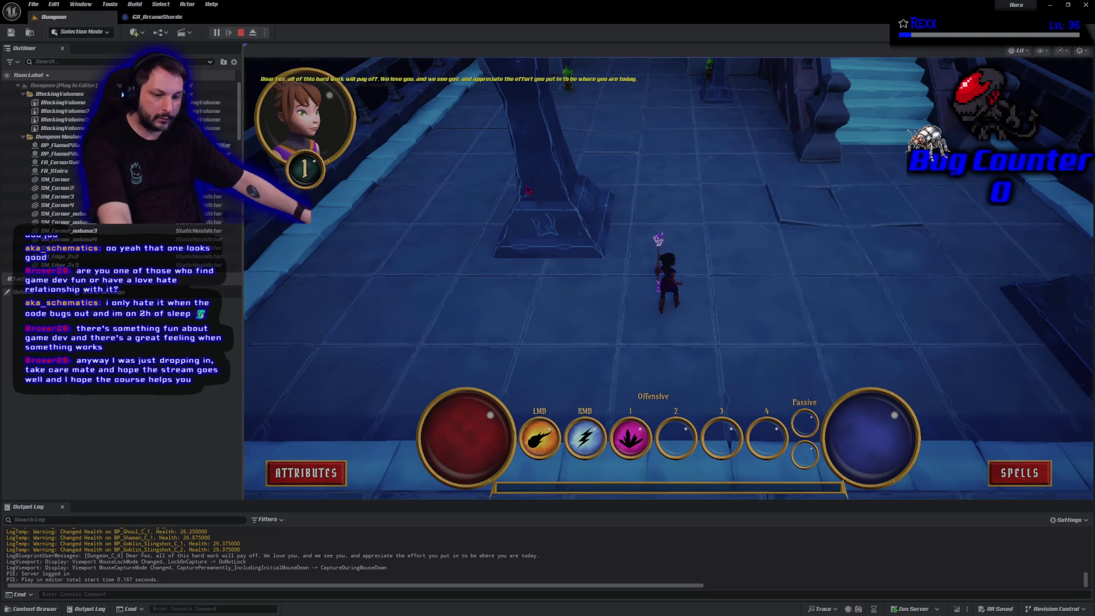
key(1)
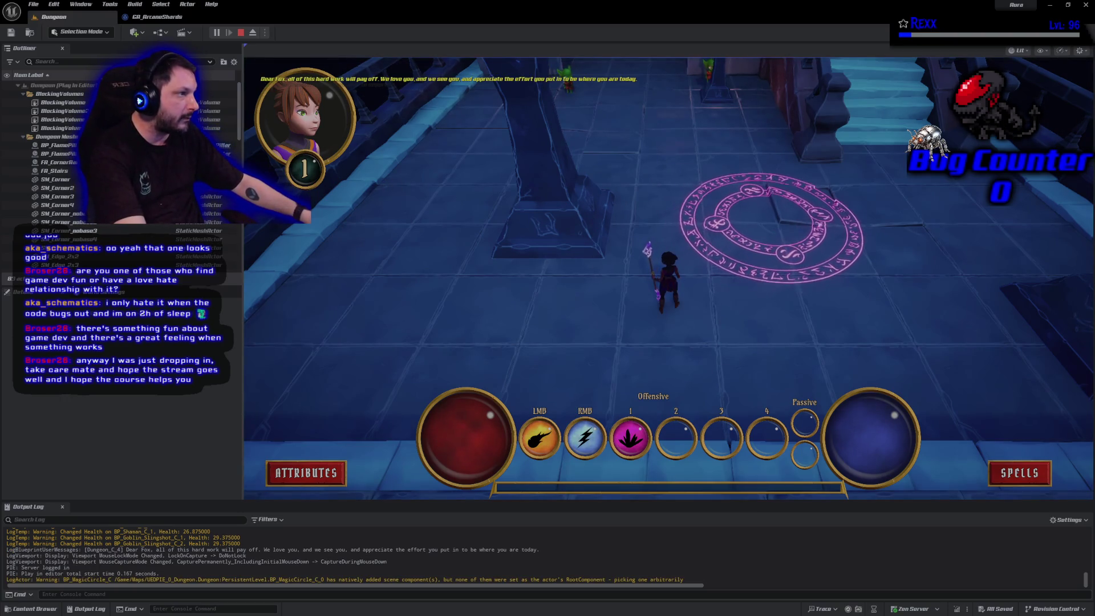
click(741, 234)
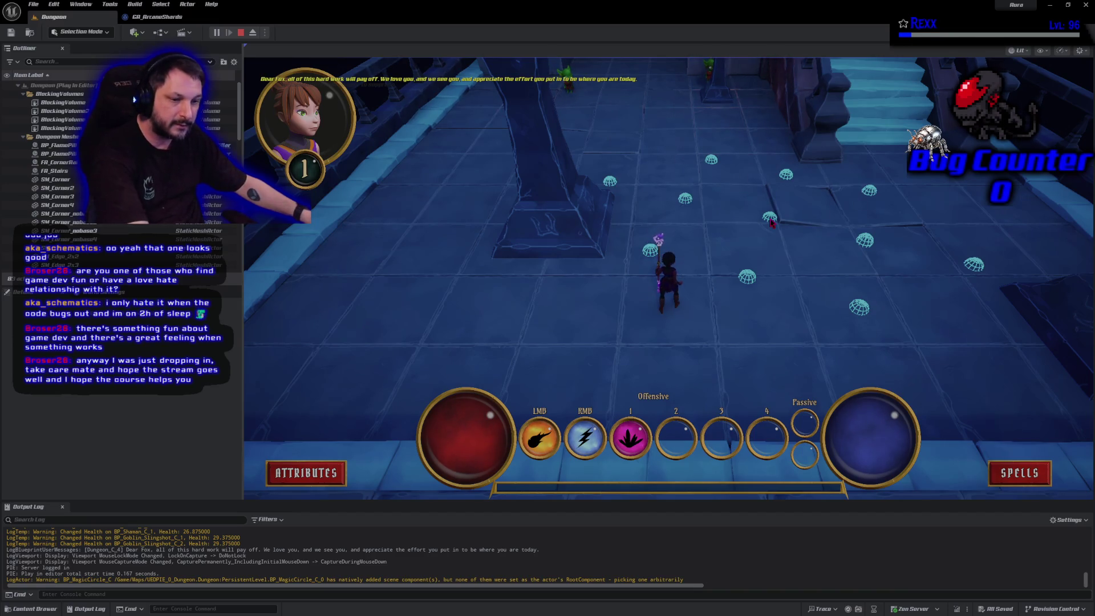
key(Escape)
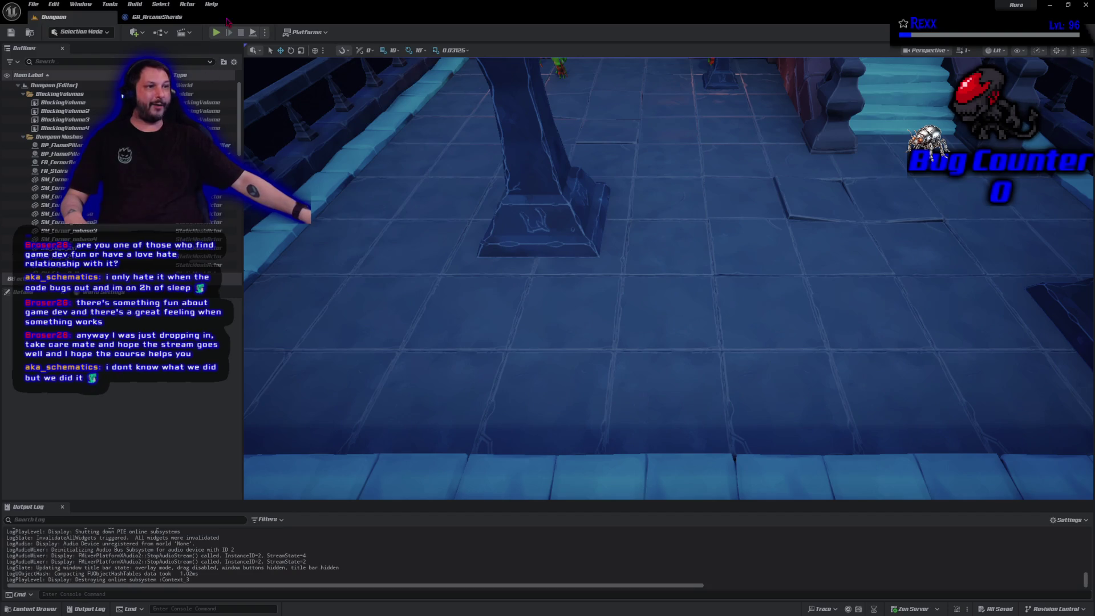
Step: Replay the Dungeon level, cast Arcane Shards several times at the magic circle, then stop
click(216, 33)
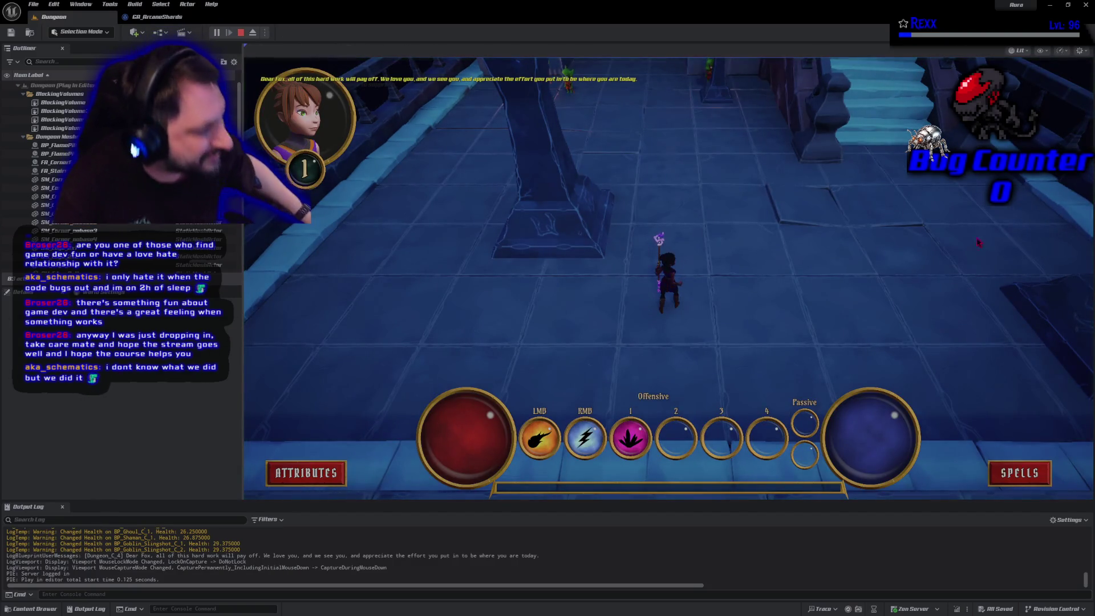
key(1)
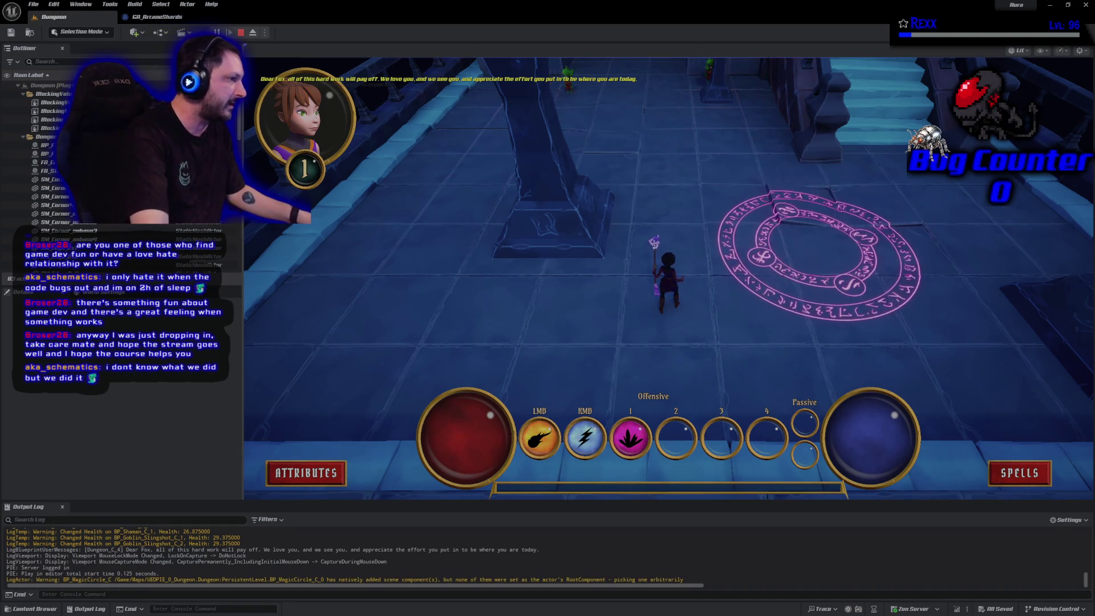
key(shift+F1)
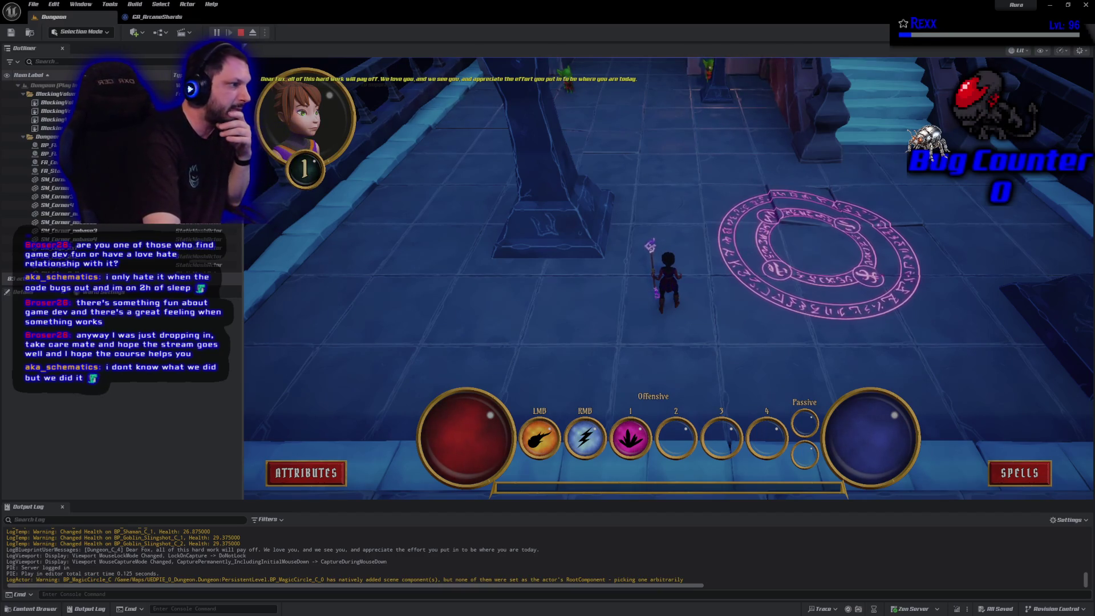
click(819, 254)
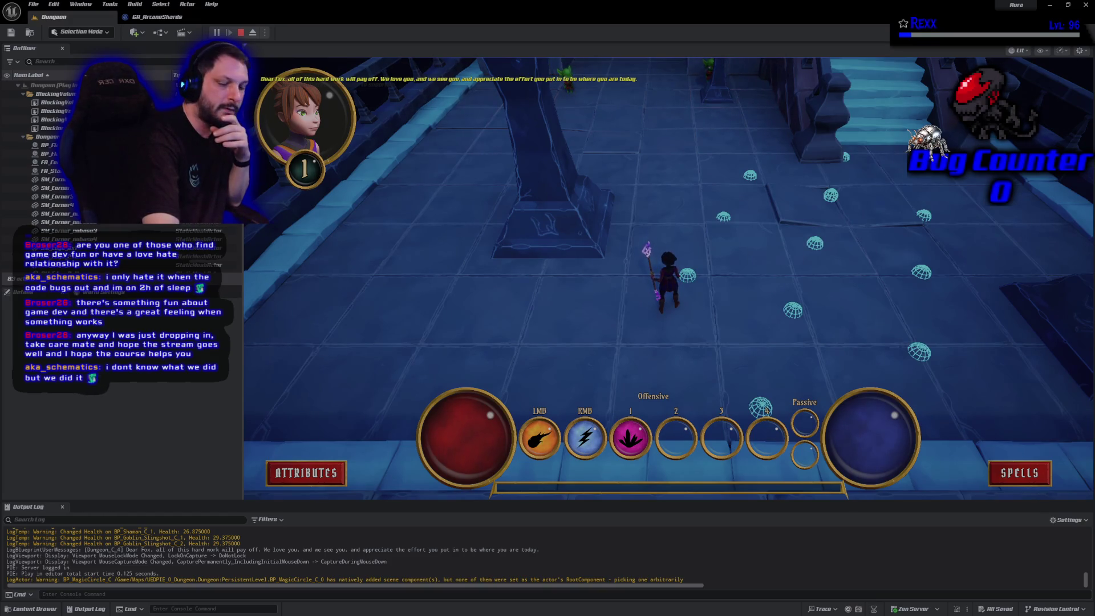
key(1)
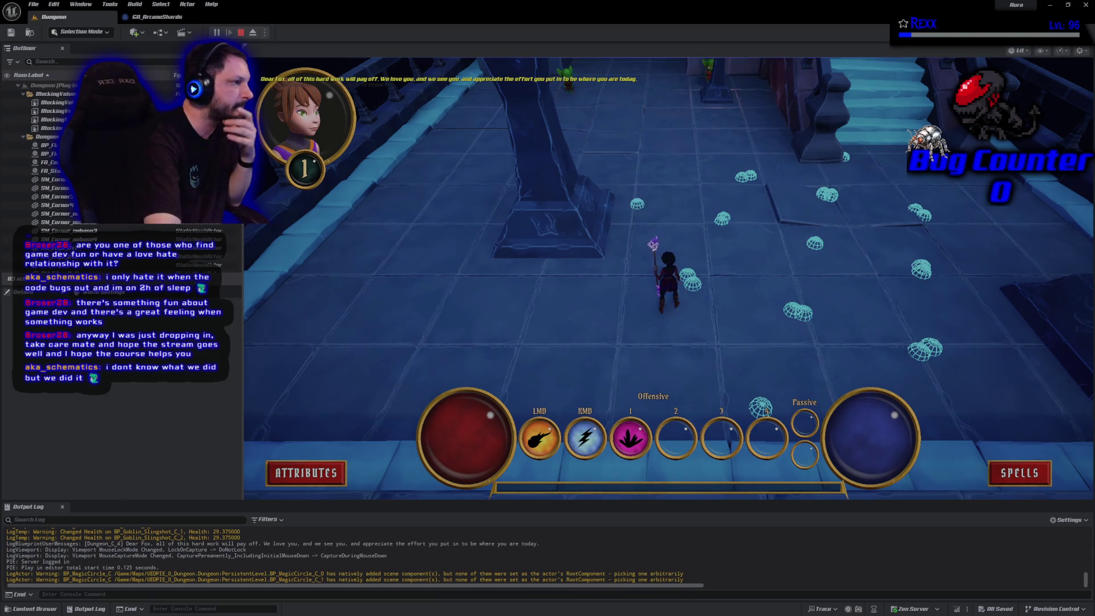
key(1)
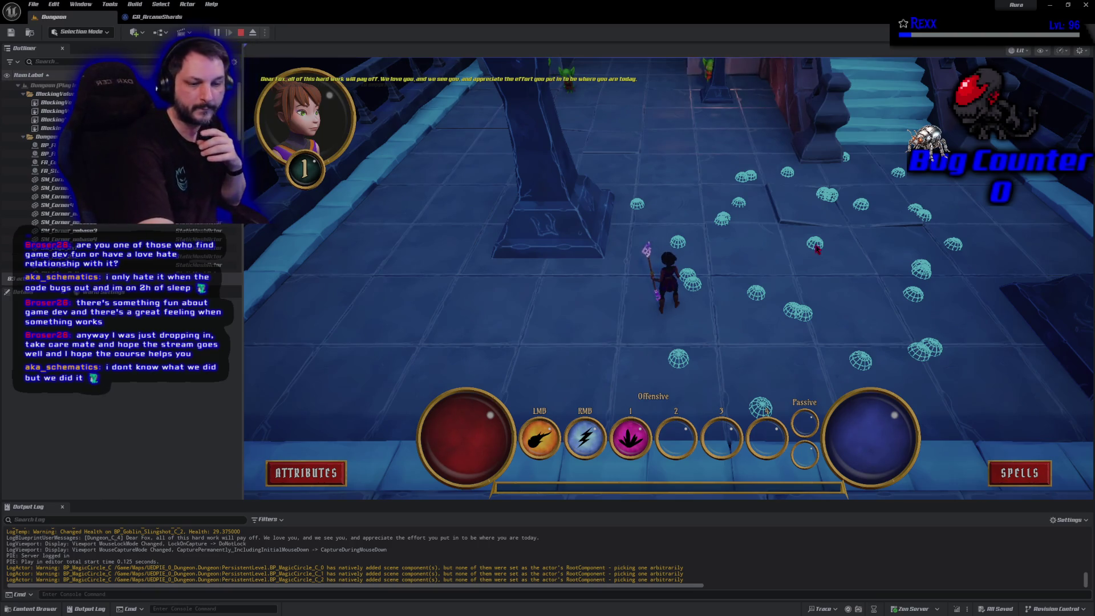
key(Escape)
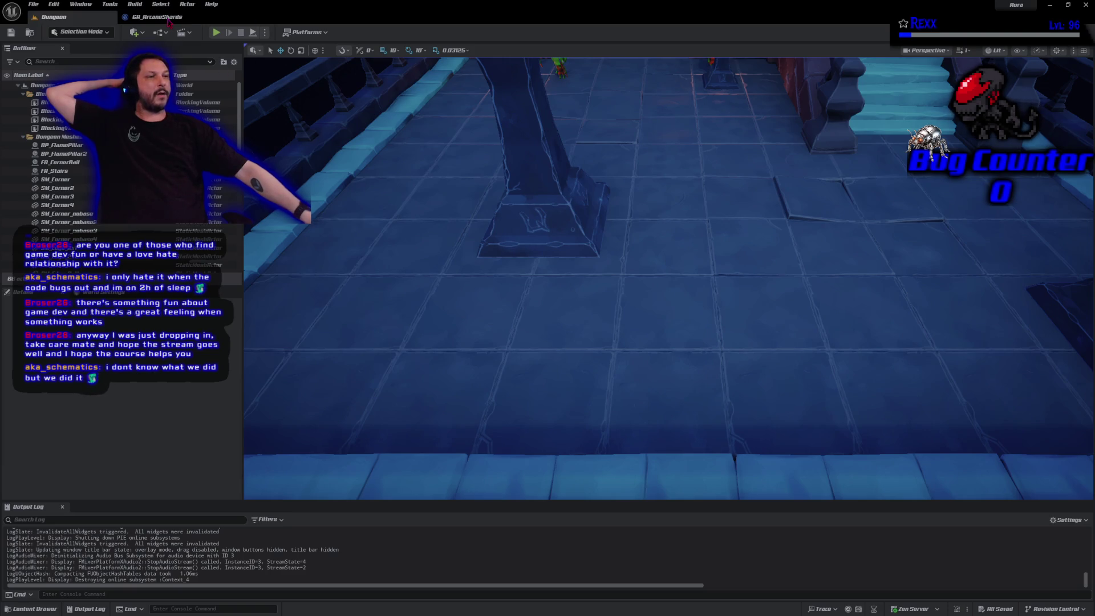
Step: Set the Shard Spawn Delta Time default value to 1.0 in GA_ArcaneShards
click(169, 22)
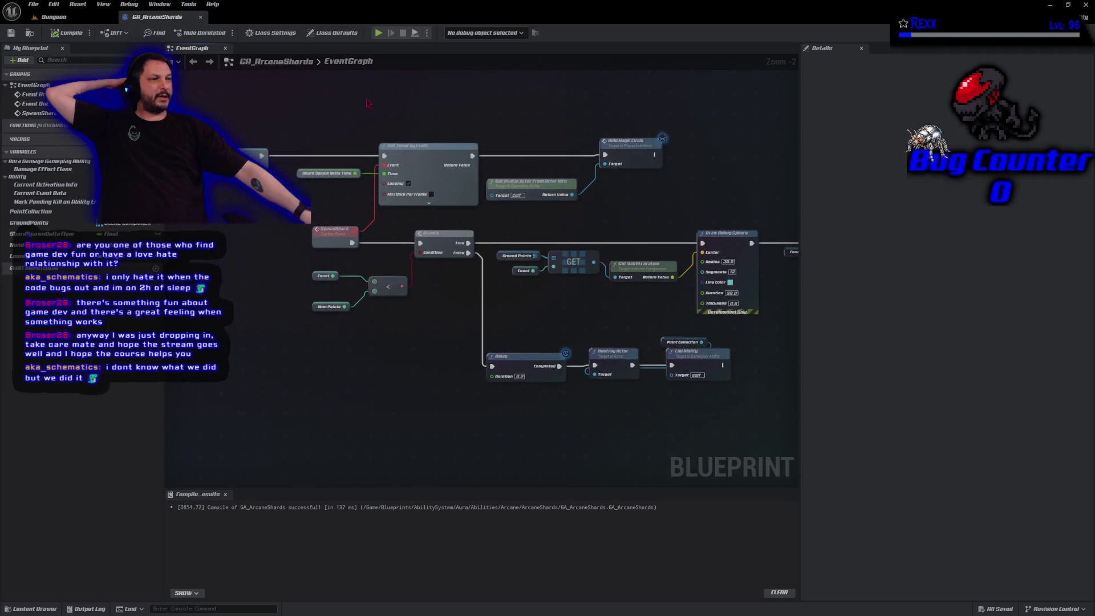
click(298, 172)
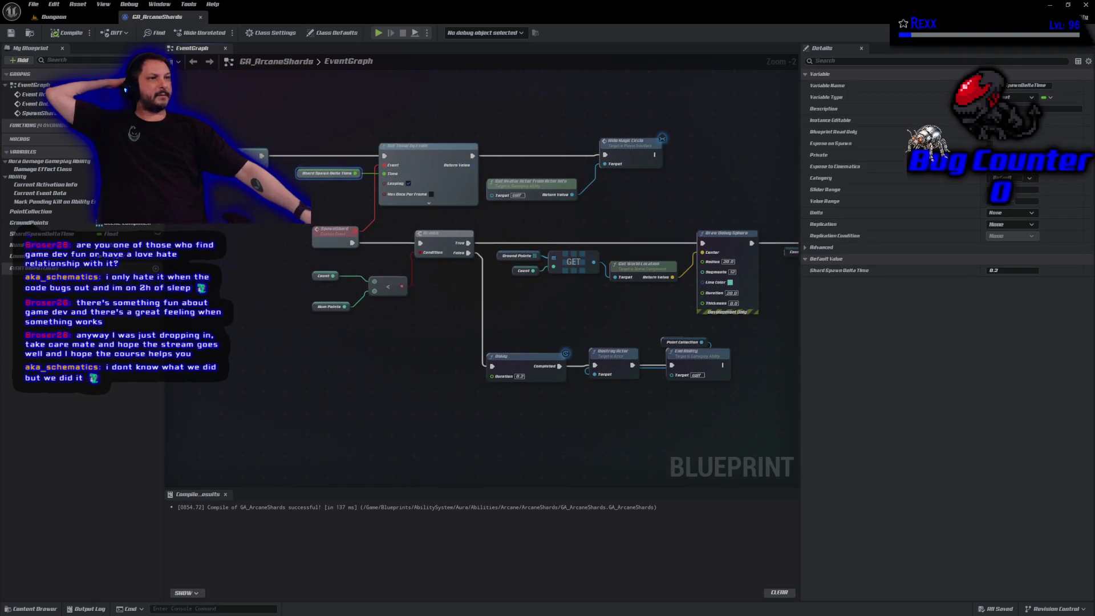
click(1012, 271)
text(1)
key(Return)
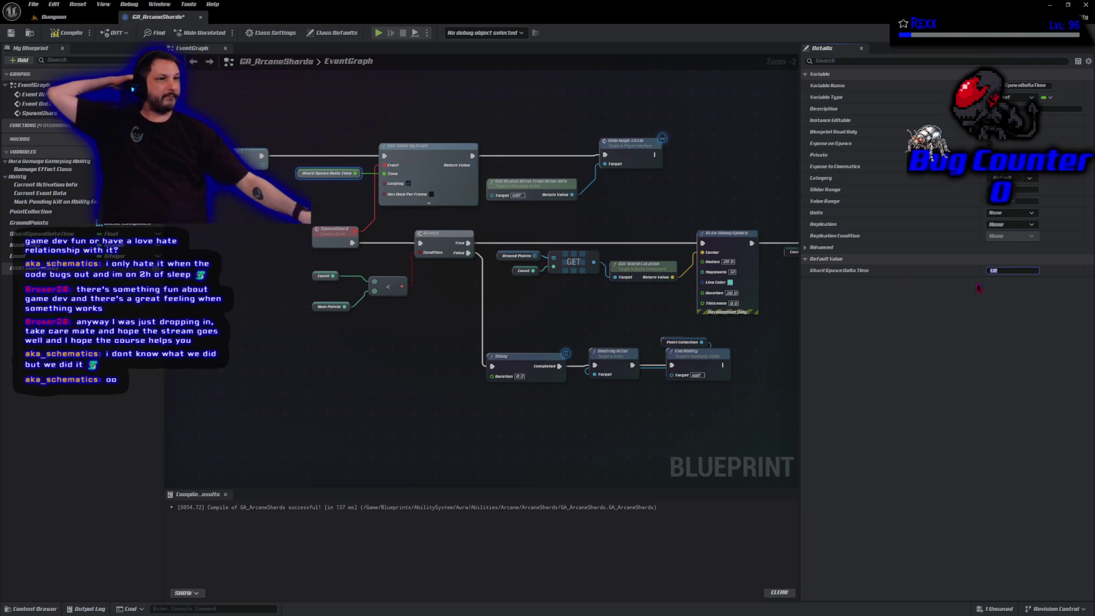
Step: Compile and save the blueprint, then select the Get Avatar Actor and Hide Magic Circle nodes
click(58, 35)
click(10, 33)
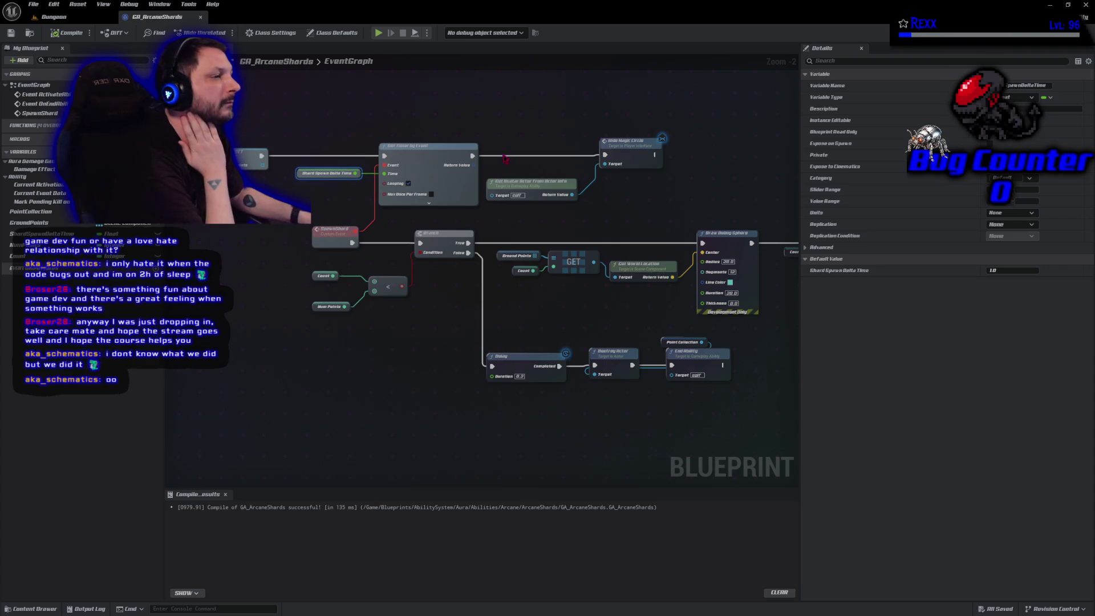
mouse_move(516, 149)
mouse_down()
mouse_move(413, 149)
mouse_move(518, 192)
mouse_move(605, 157)
mouse_up()
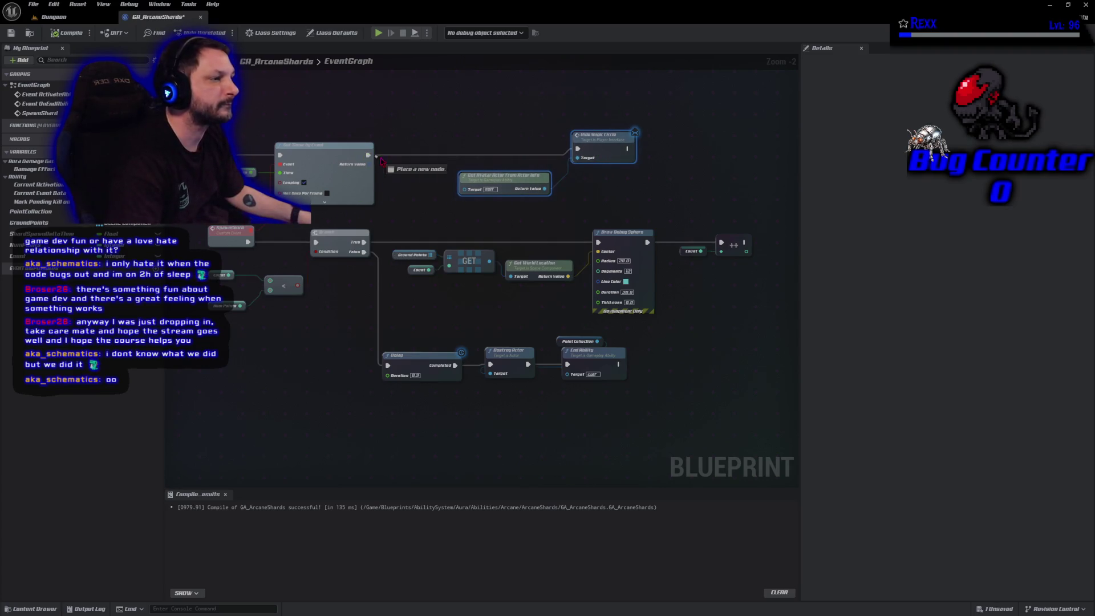
drag(398, 159, 398, 159)
Step: Add a Spawn Shard call after the timer, align it with Get Avatar Actor, and compile
text(spawn shard)
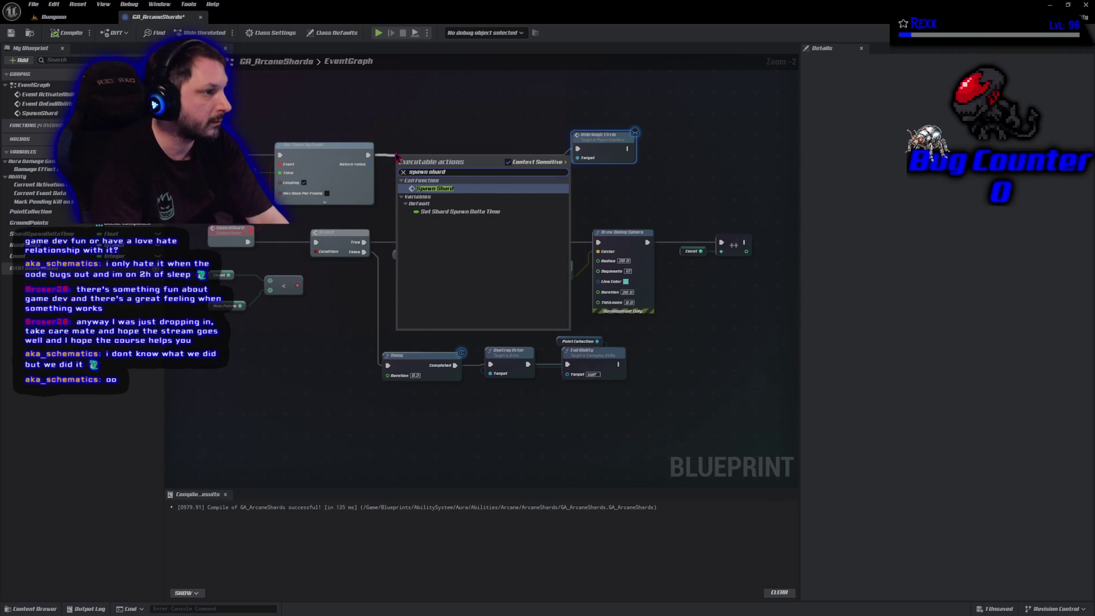
key(Return)
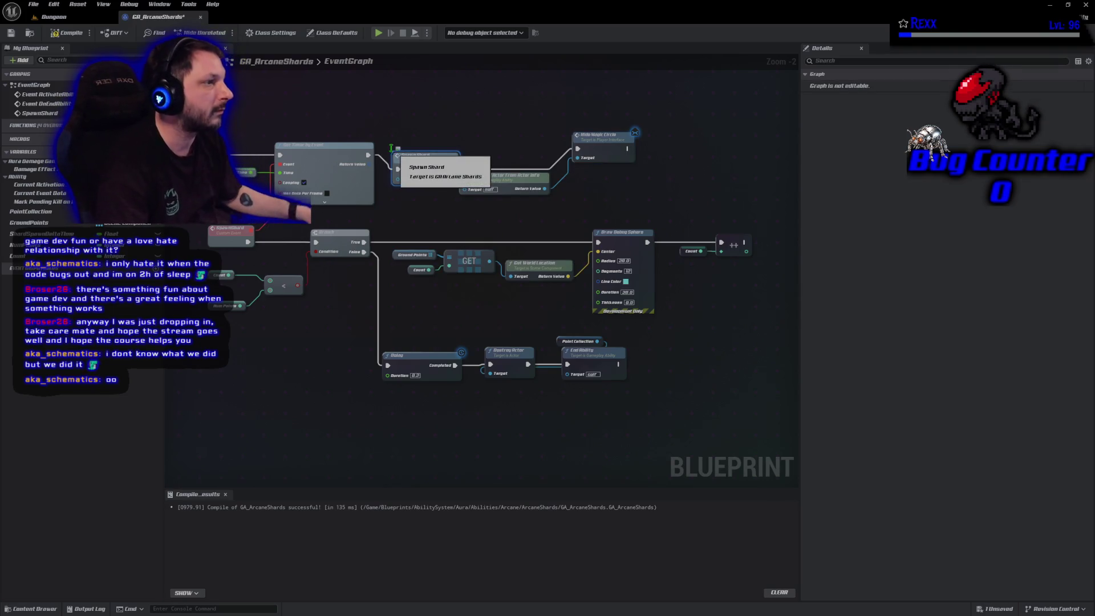
drag(409, 159, 409, 143)
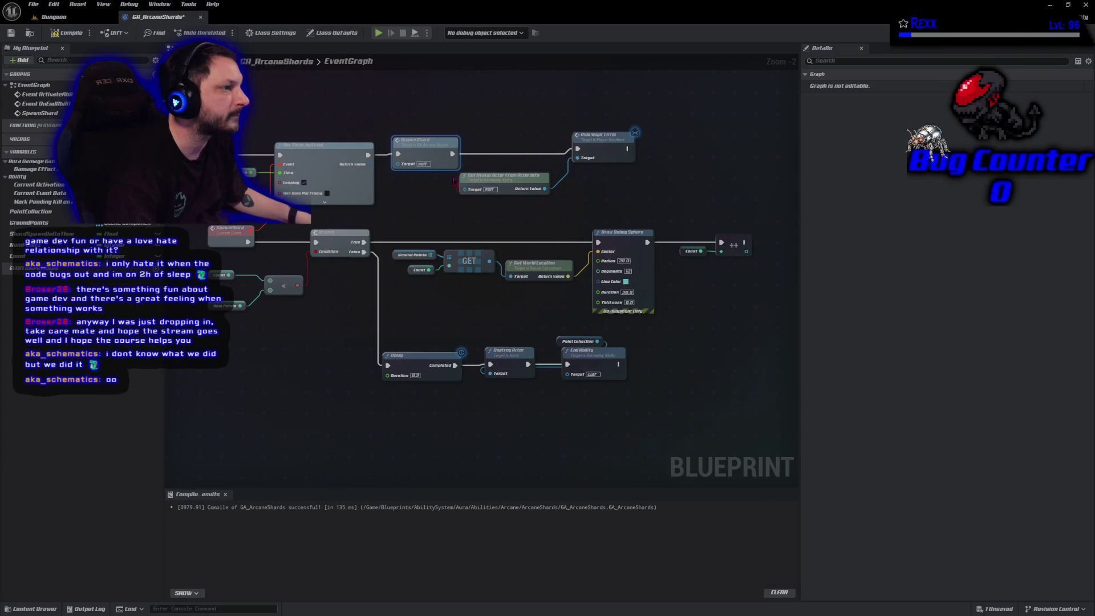
drag(483, 178, 494, 164)
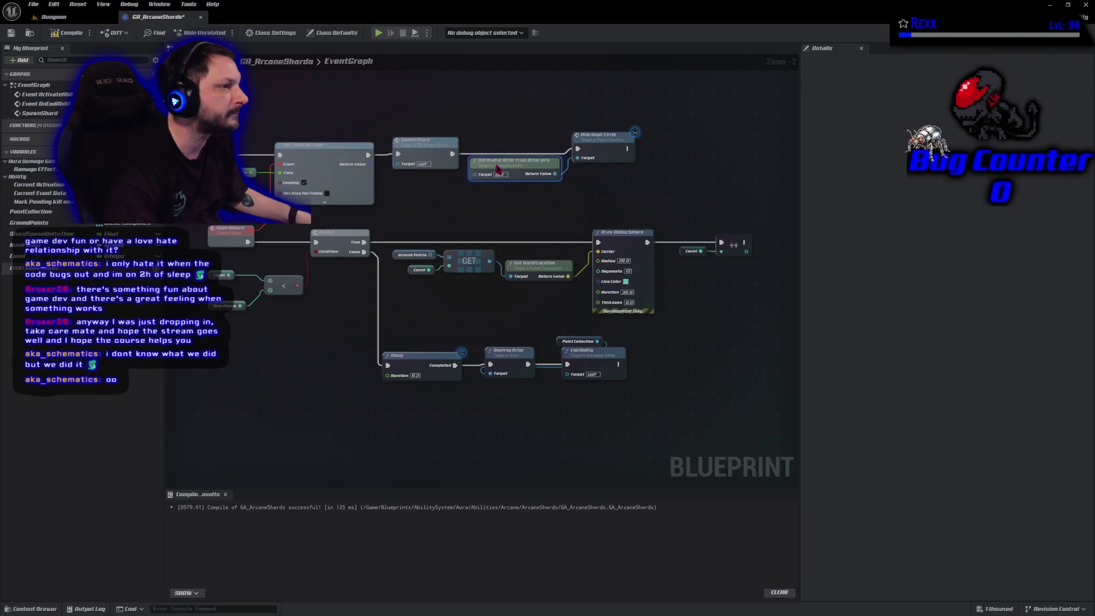
key(F7)
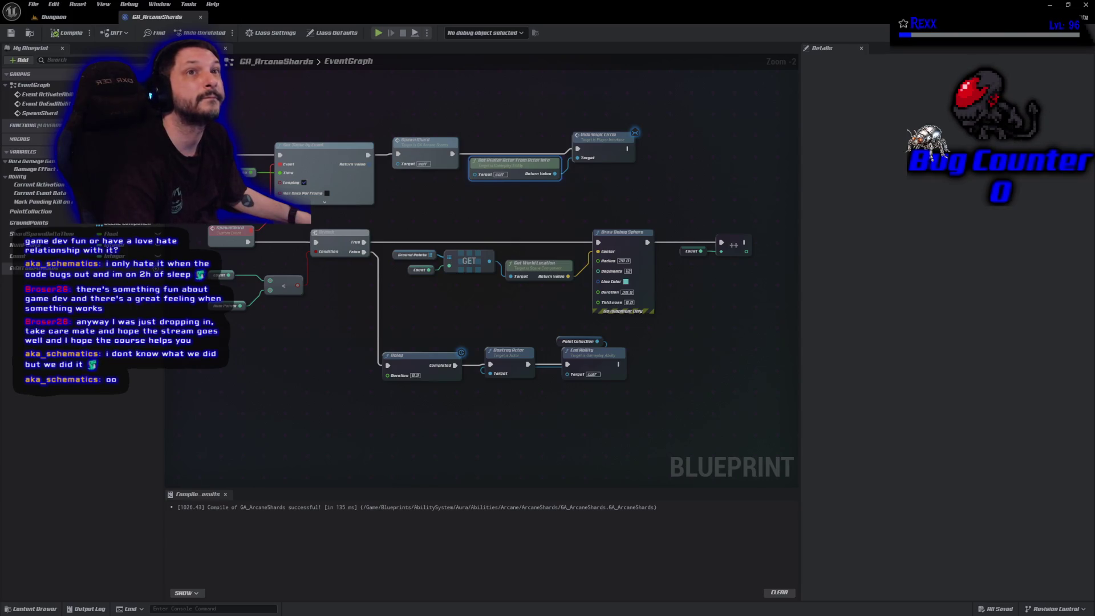
Step: Shift the shard-spawning nodes right and promote the timer's Return Value to a variable
drag(686, 189, 391, 108)
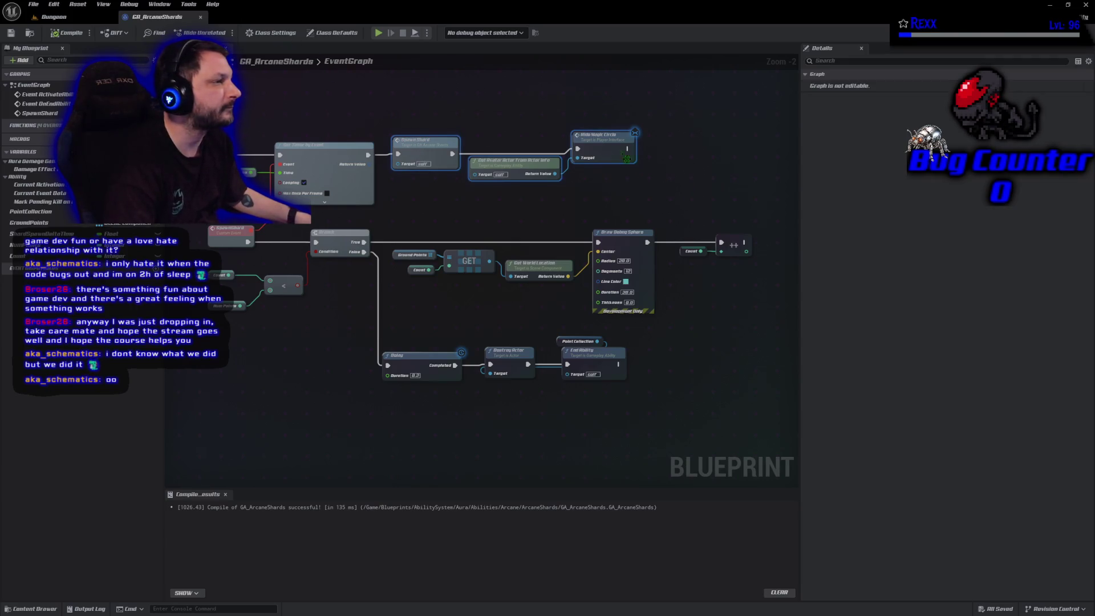
drag(425, 147, 507, 148)
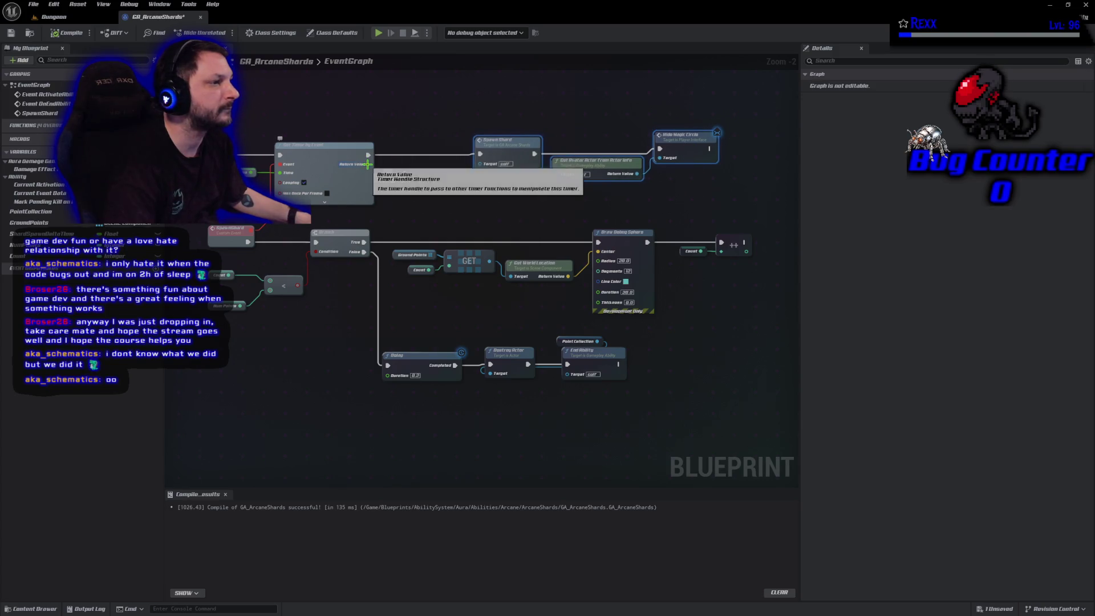
right_click(370, 164)
click(413, 195)
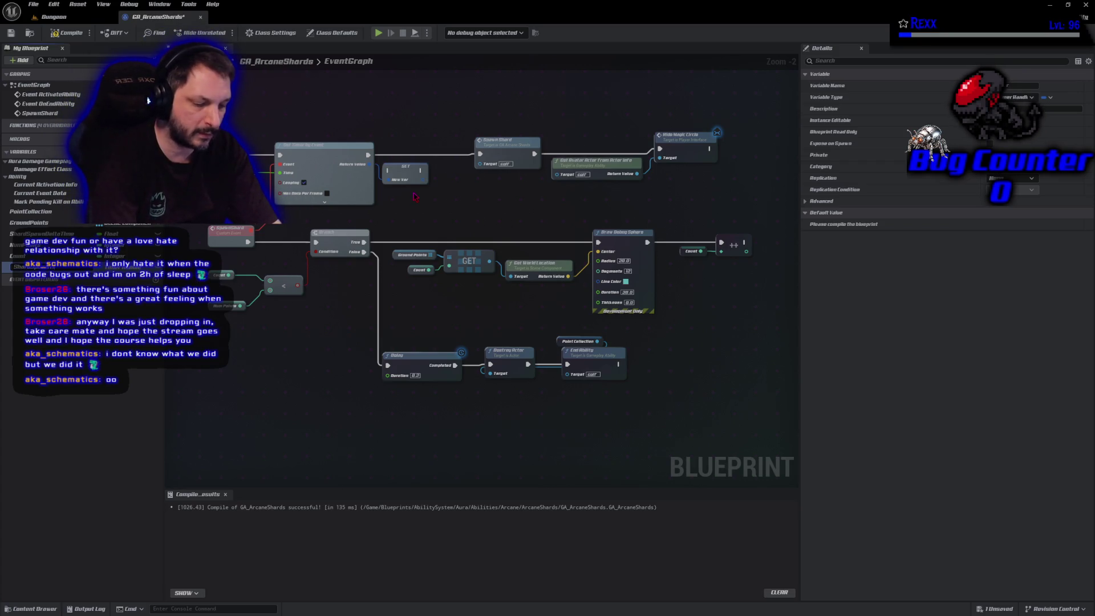
Step: Name the variable Shard Spawn Timer, wire Set Timer → SET → Spawn Shard, and compile
key(Return)
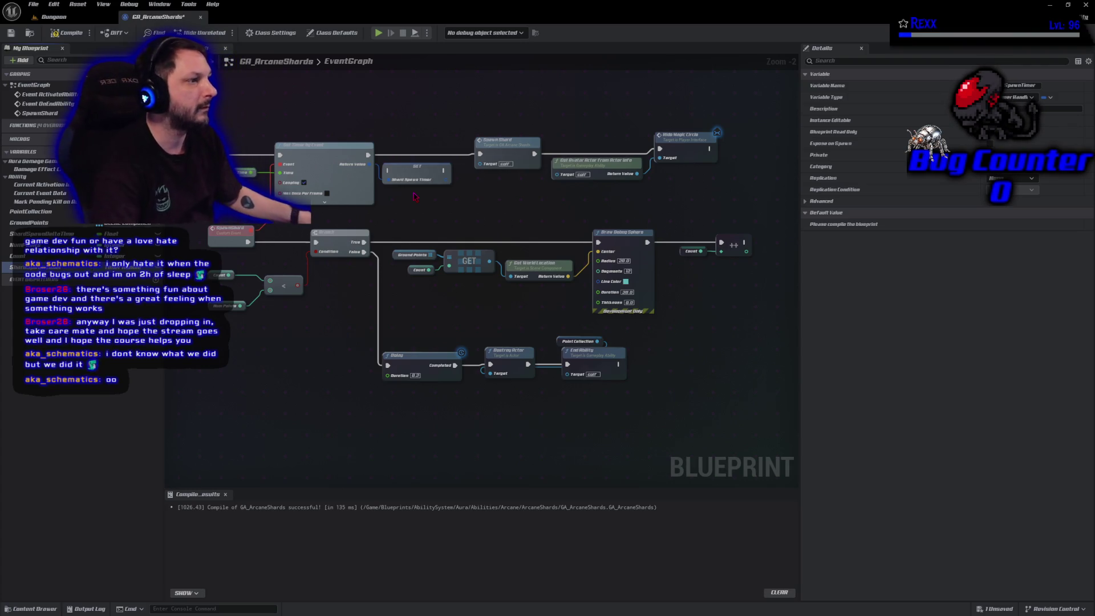
click(63, 32)
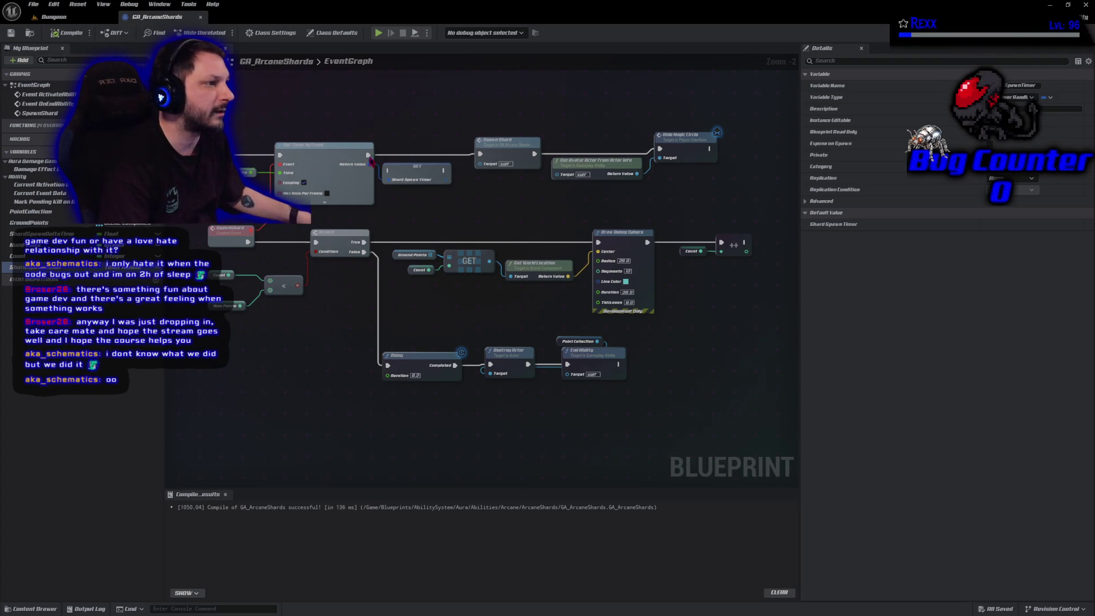
drag(368, 154, 388, 171)
mouse_move(445, 170)
mouse_down()
mouse_move(451, 177)
mouse_move(480, 154)
mouse_up()
mouse_move(423, 177)
mouse_down()
mouse_move(423, 165)
mouse_move(411, 172)
mouse_move(418, 162)
mouse_up()
click(410, 172)
key(F7)
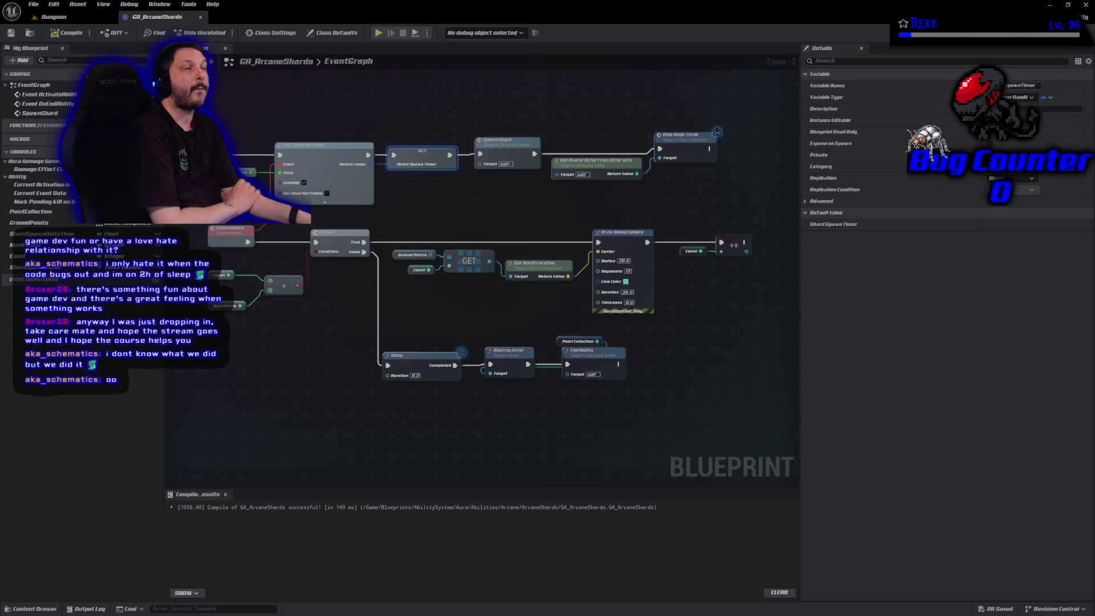
Step: Add a Shard Spawn Timer getter feeding a new Clear and Invalidate Timer by Handle node
mouse_move(29, 267)
mouse_down()
mouse_move(162, 381)
mouse_move(334, 391)
mouse_move(342, 379)
mouse_move(283, 375)
mouse_up()
click(257, 379)
text(clear)
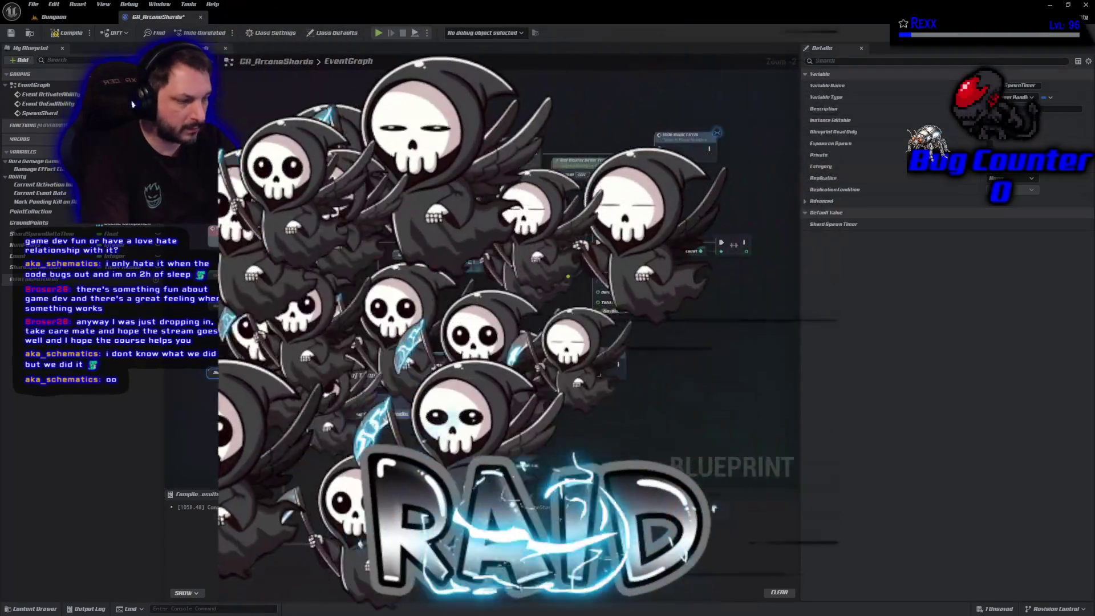
key(Return)
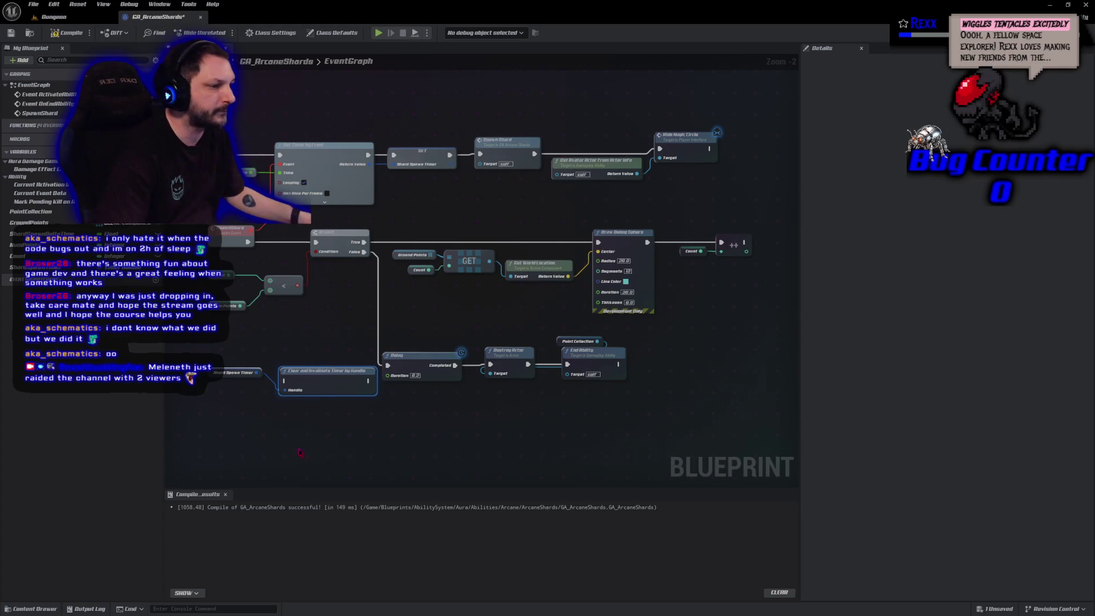
Step: Route Branch False through Clear and Invalidate Timer by Handle, compile, and return to the Dungeon level
mouse_move(389, 367)
mouse_down()
mouse_move(320, 376)
mouse_move(390, 377)
mouse_move(388, 366)
mouse_move(355, 363)
mouse_up()
drag(222, 337, 628, 419)
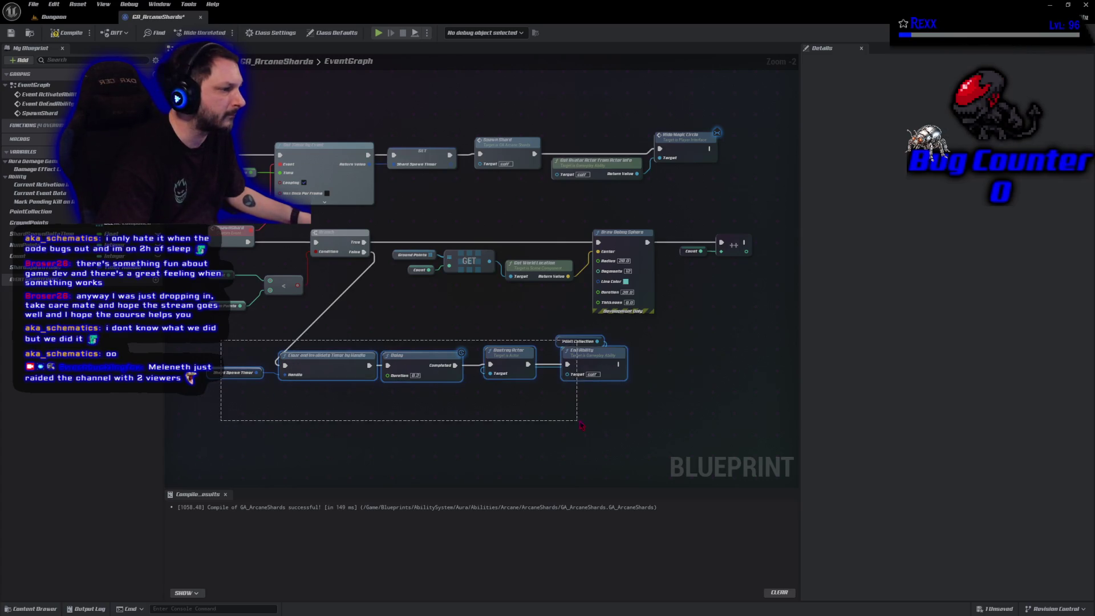
drag(544, 407, 647, 407)
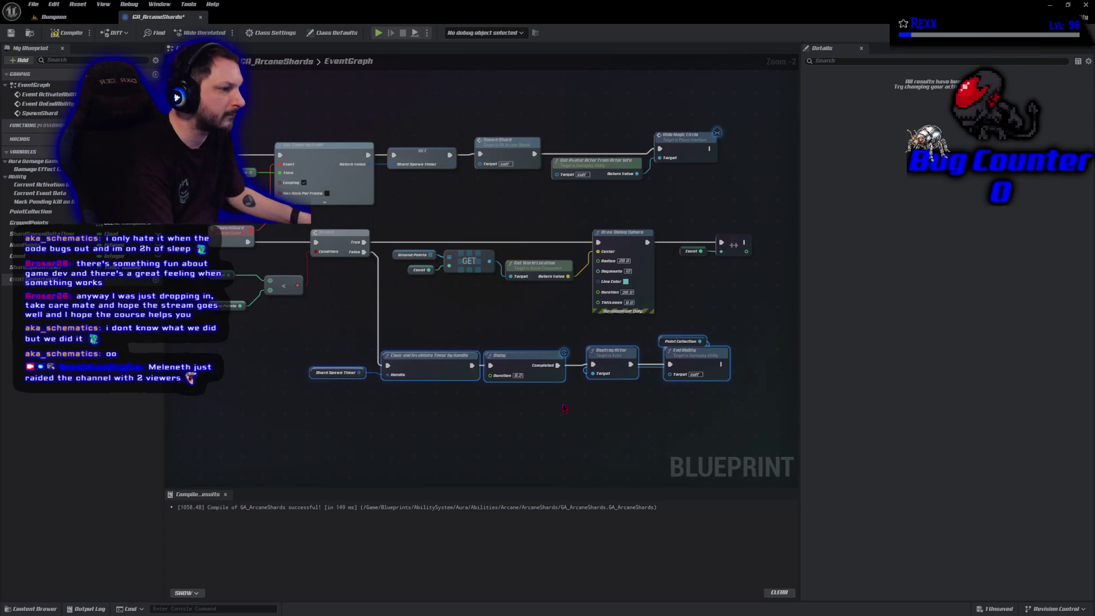
click(61, 34)
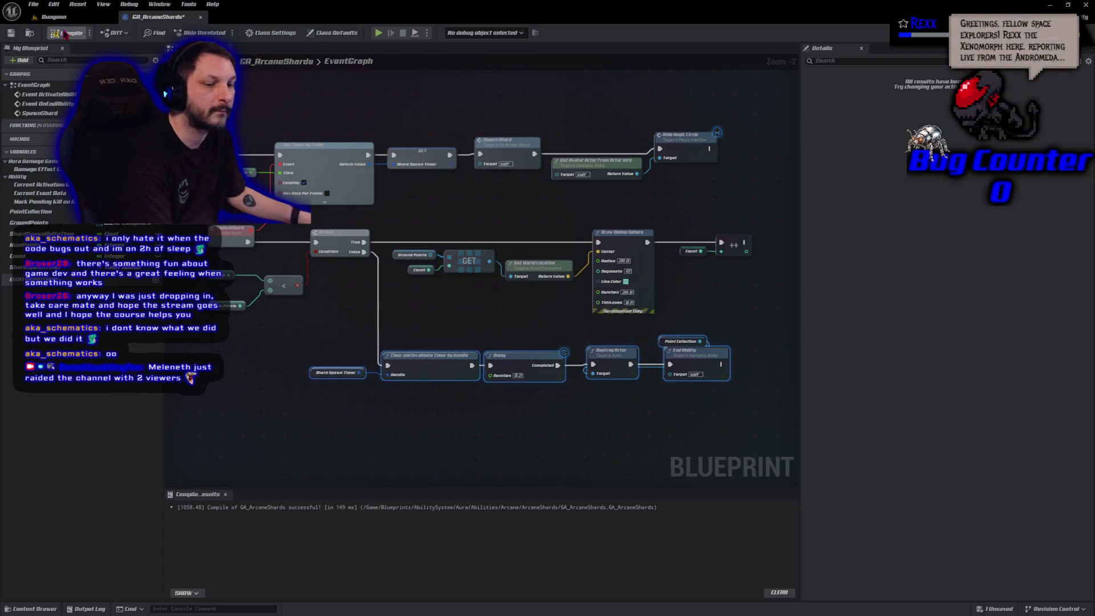
click(281, 432)
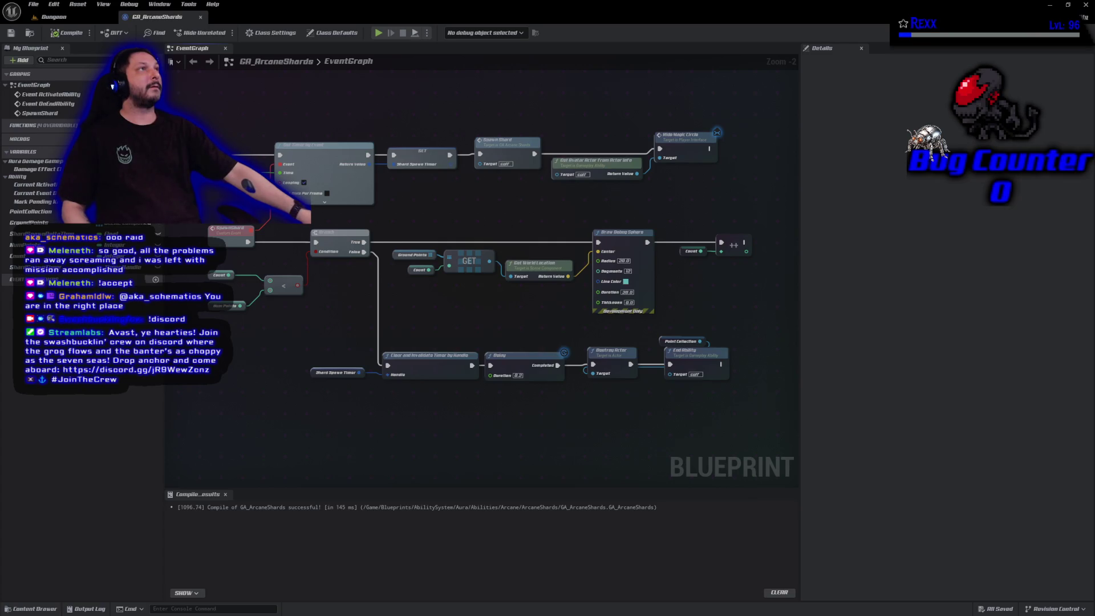
click(94, 19)
Step: Playtest the Dungeon by casting Arcane Shards from slot 1, then go back to GA_ArcaneShards
click(216, 32)
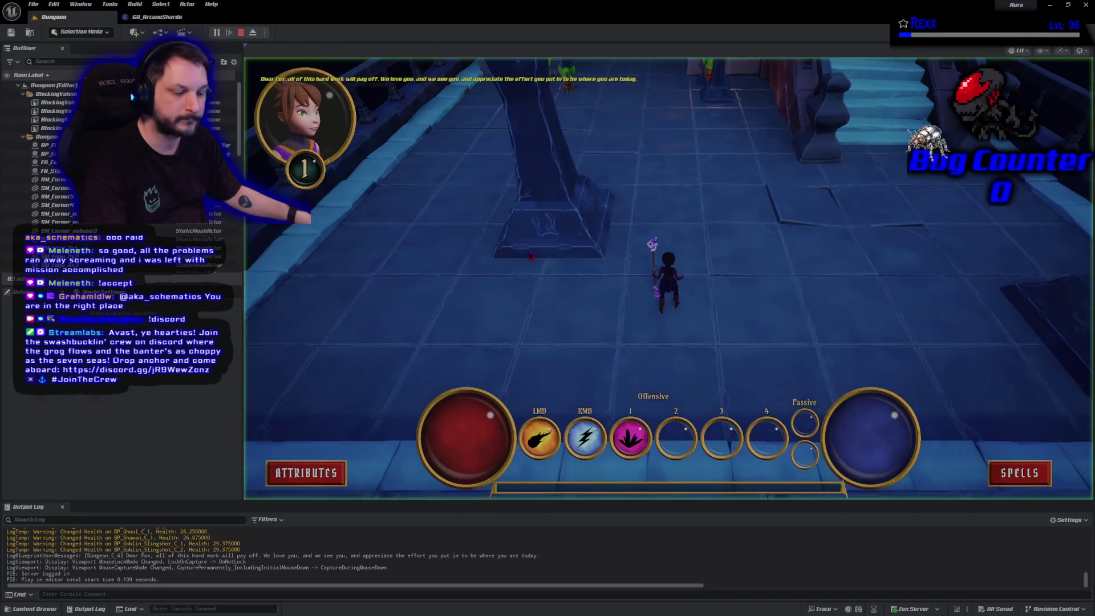
key(1)
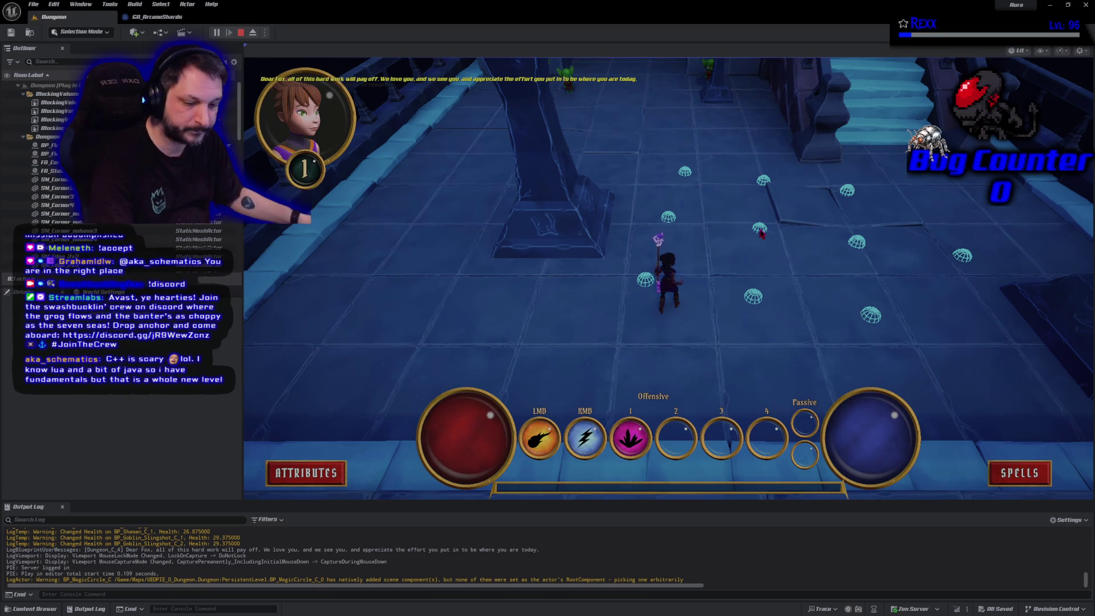
key(Escape)
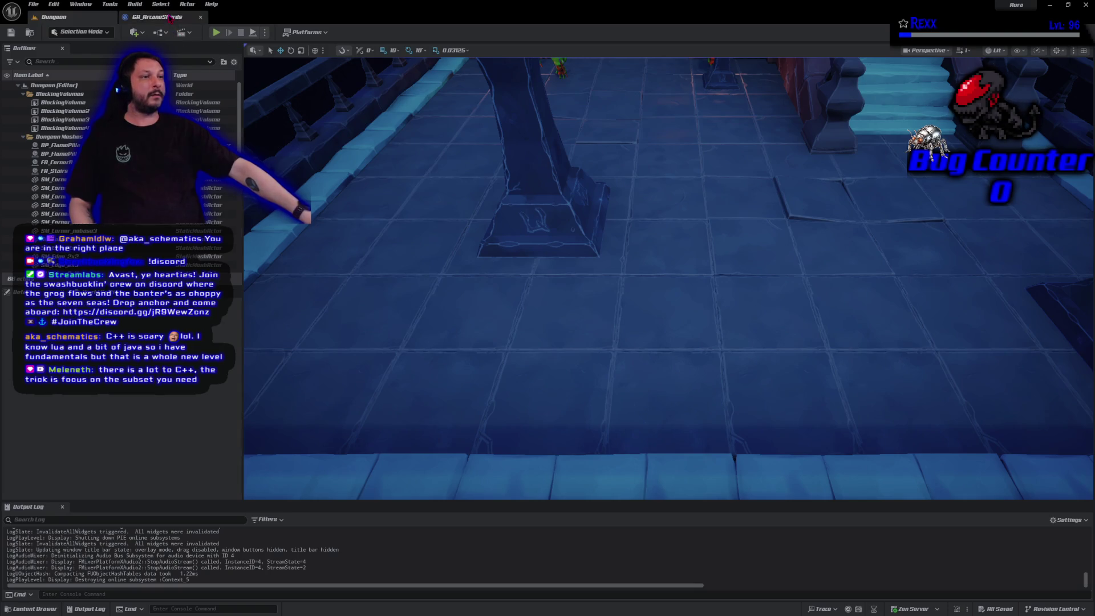
click(158, 16)
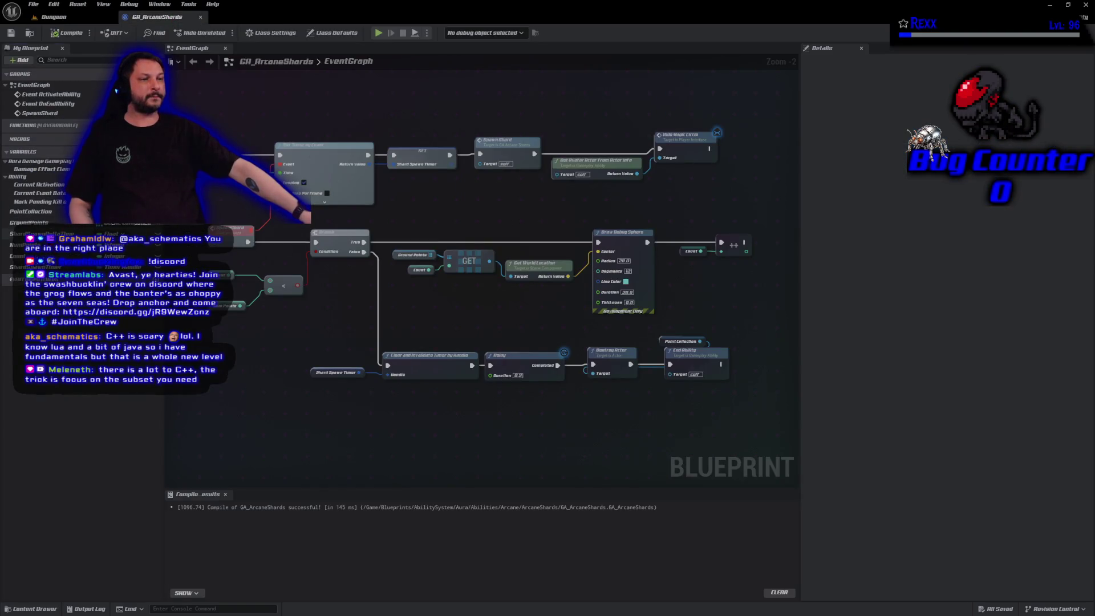
Step: Change Shard Spawn Delta Time's default to 0.2, compile and save, and return to the Dungeon level
click(40, 234)
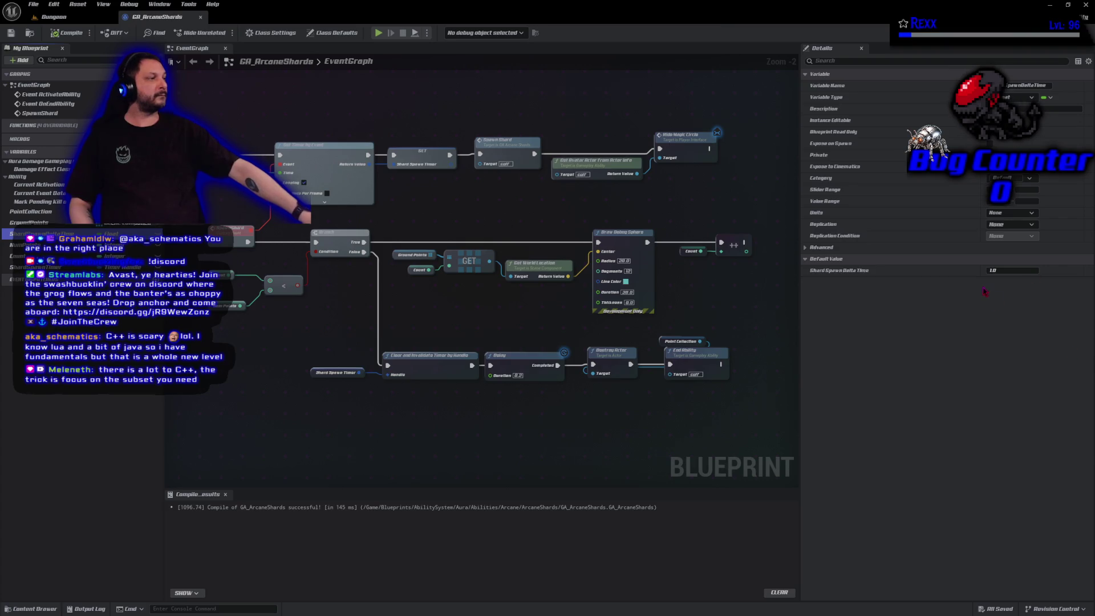
click(1004, 270)
text(0.2)
key(Return)
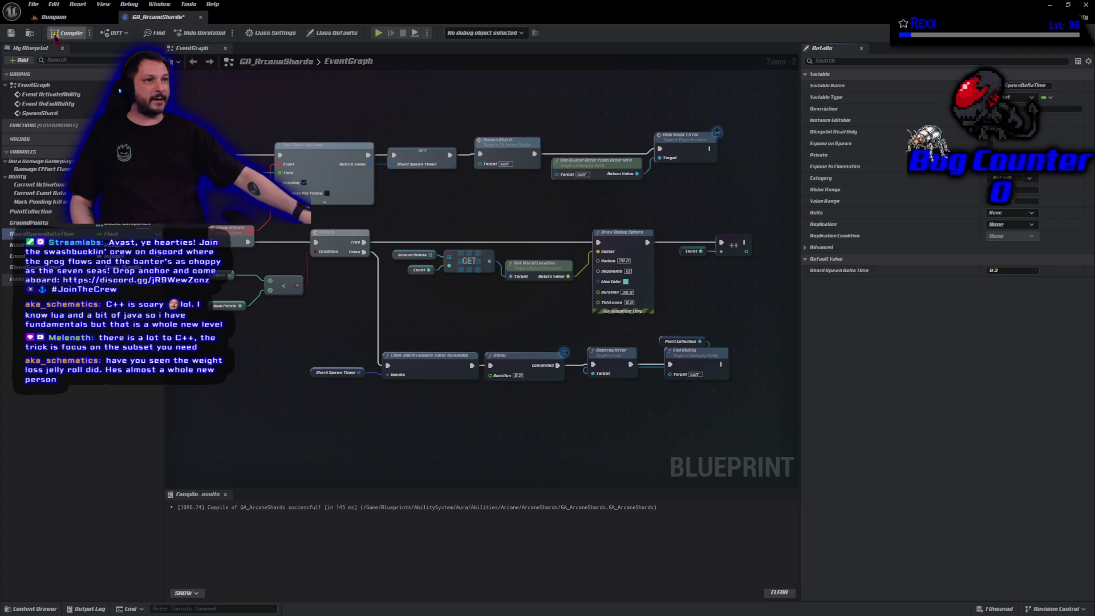
click(11, 32)
click(52, 17)
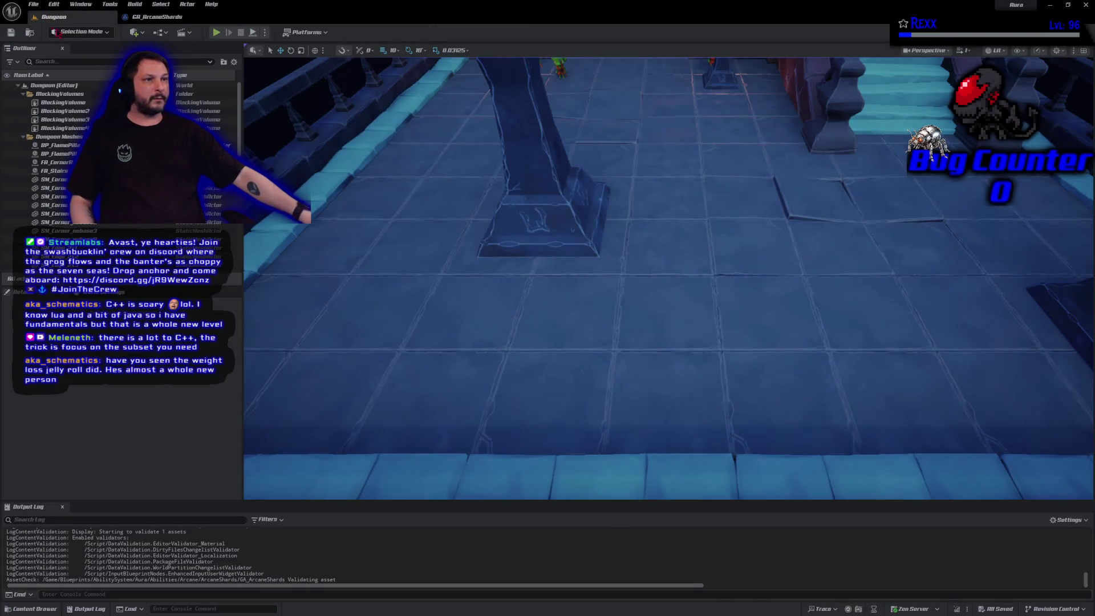
Step: Playtest the faster Arcane Shards by casting it twice, then switch to GitHub Desktop
drag(579, 232, 571, 263)
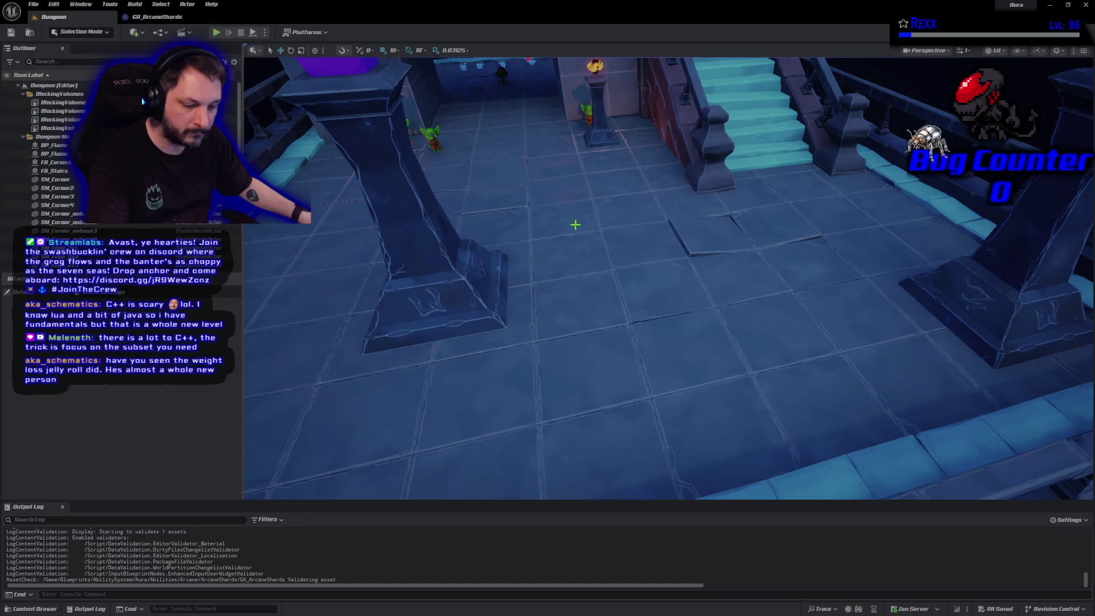
key(alt+p)
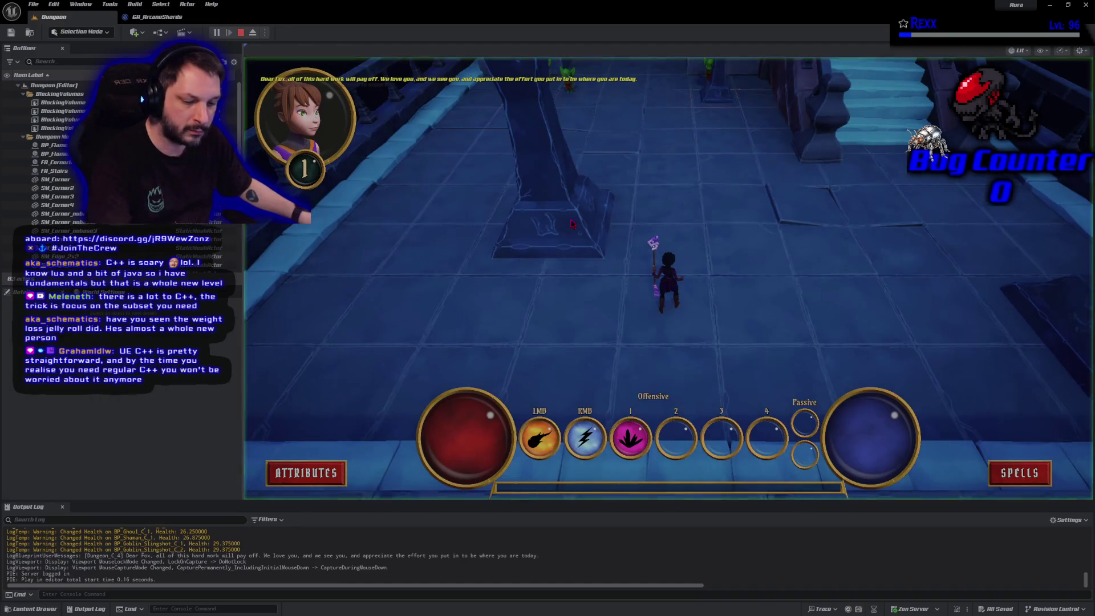
key(1)
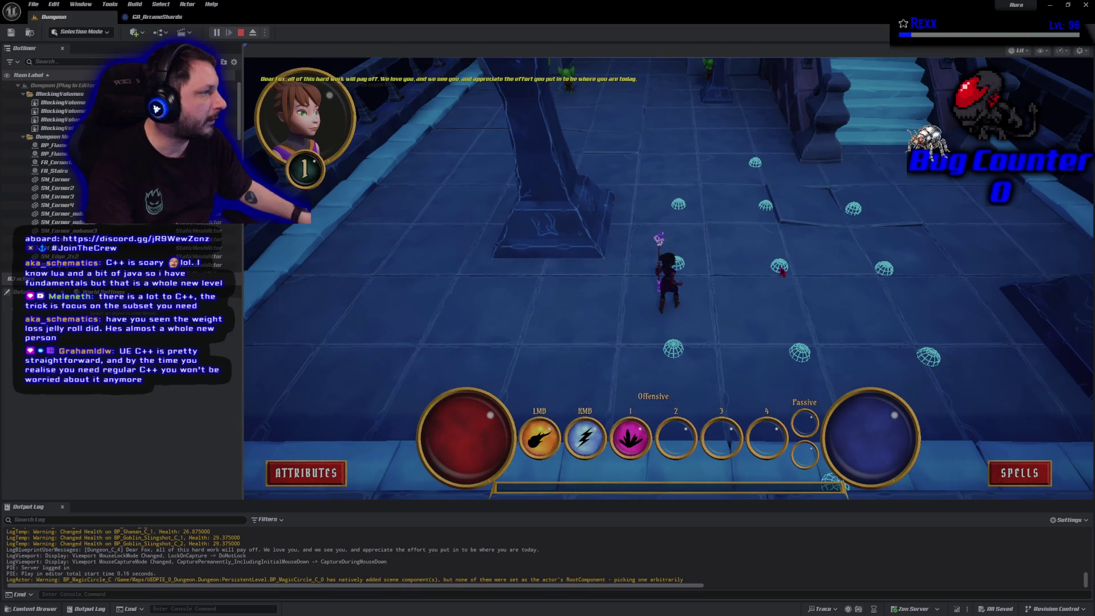
click(796, 311)
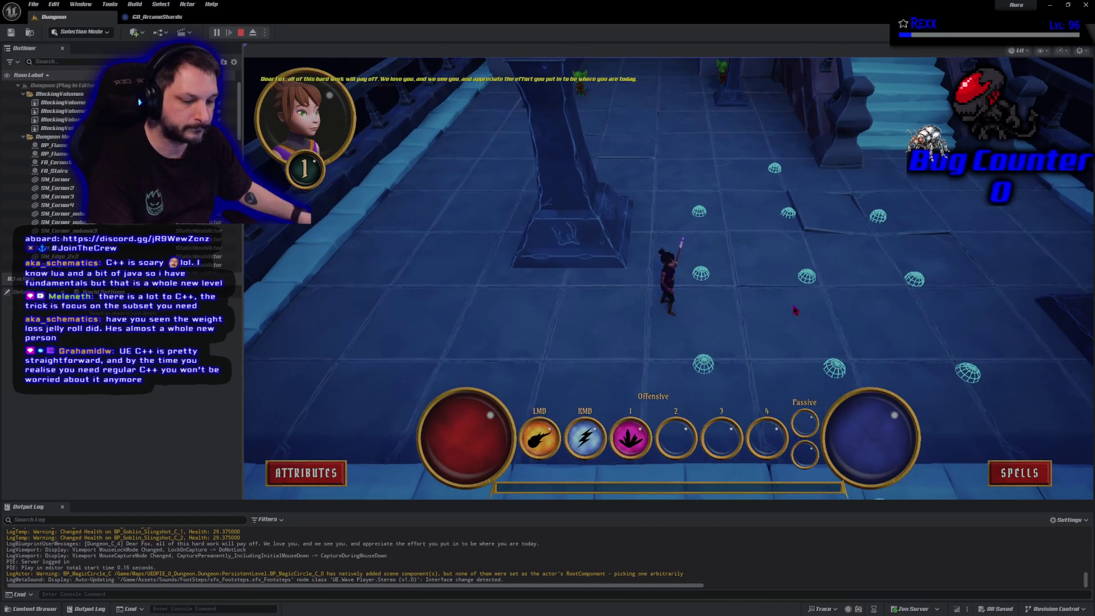
key(1)
click(425, 278)
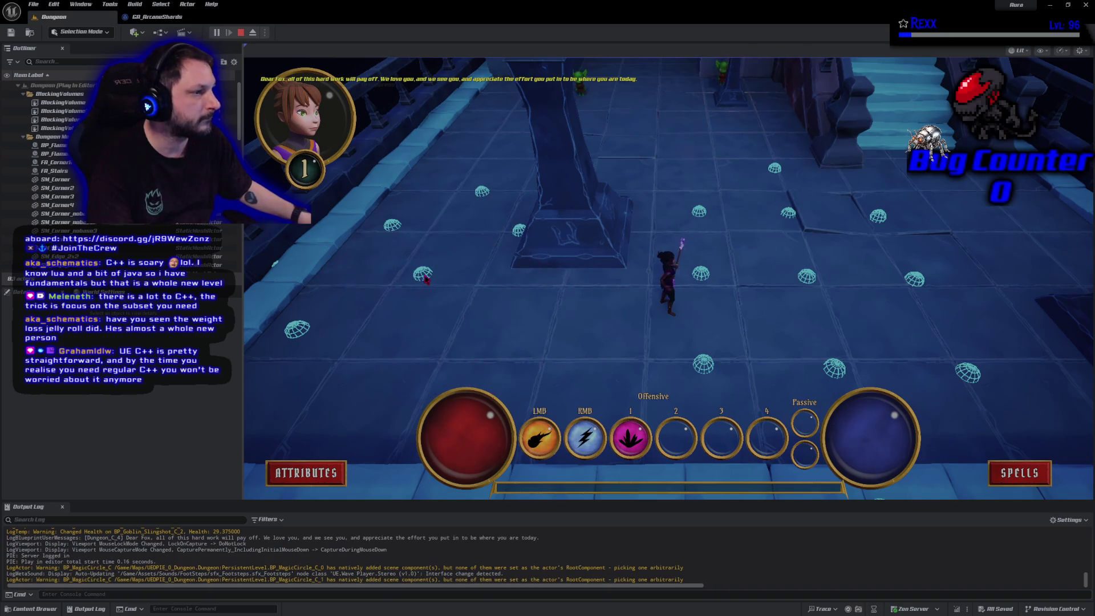
key(Escape)
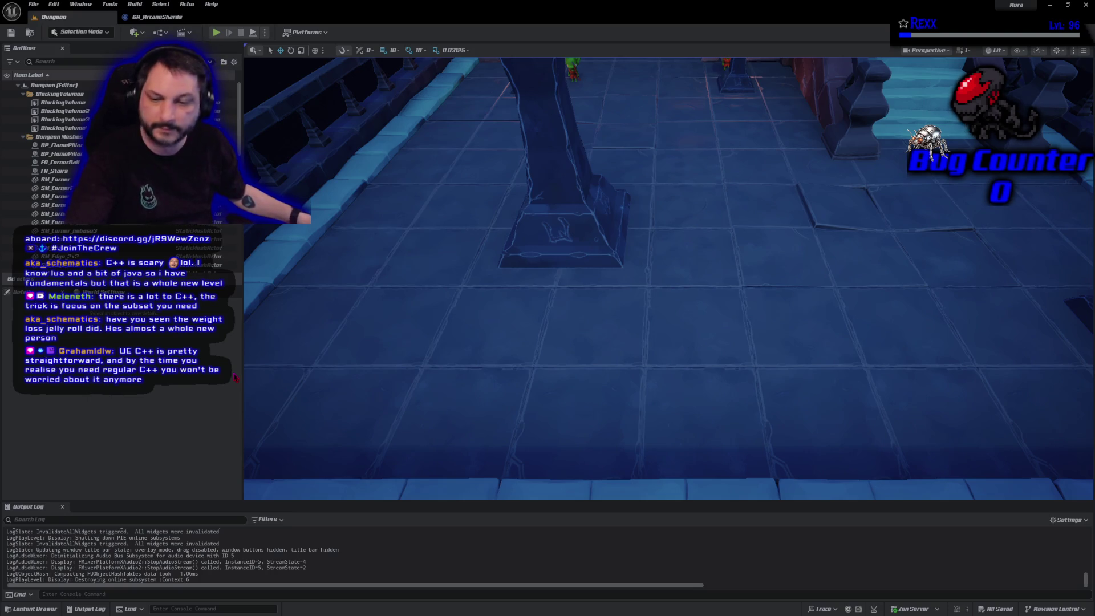
key(alt+Tab)
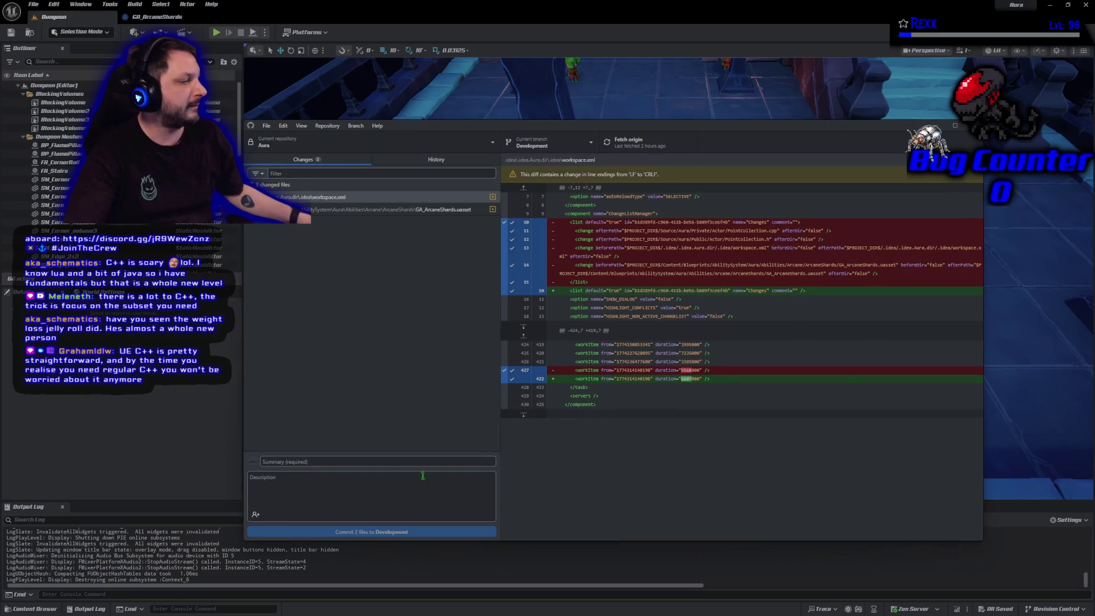
Step: Commit both changed files to Development with the summary 'Async Point Locations'
click(354, 459)
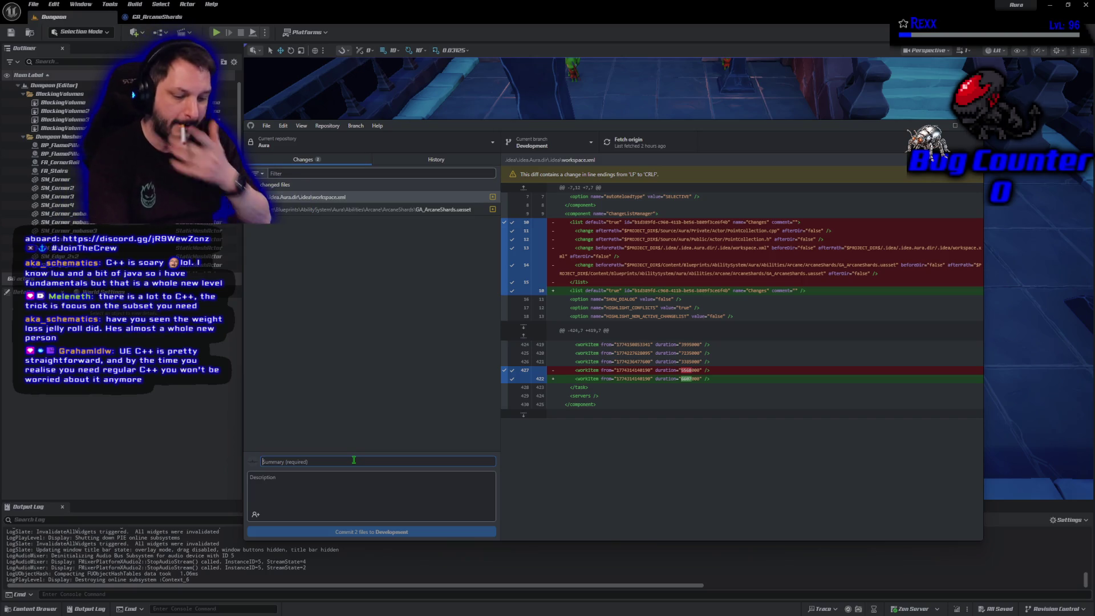
text(AdAsync Po)
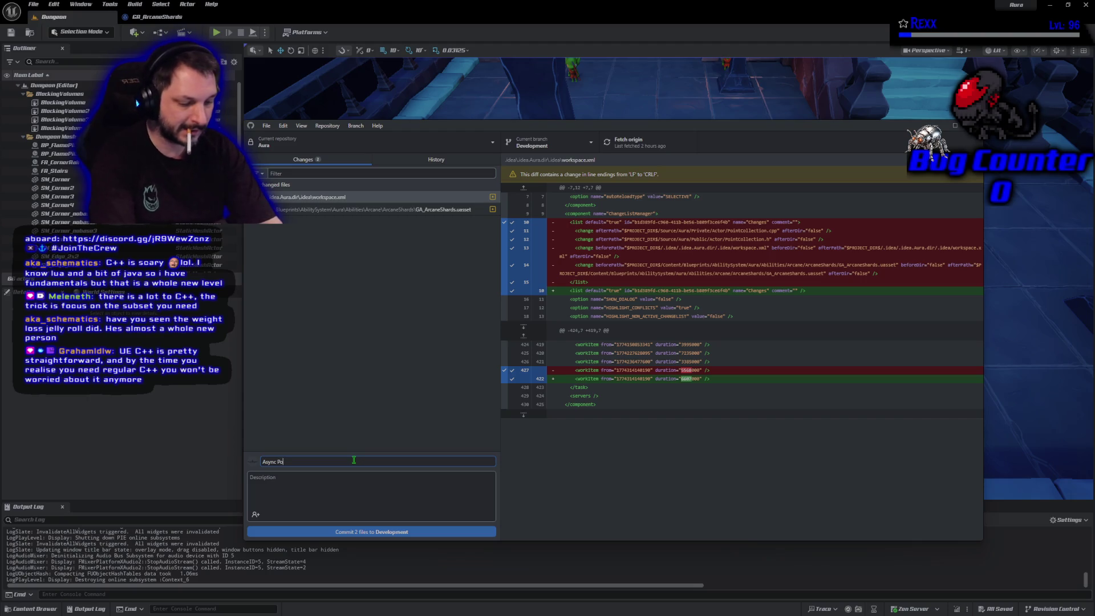
text(int Locations)
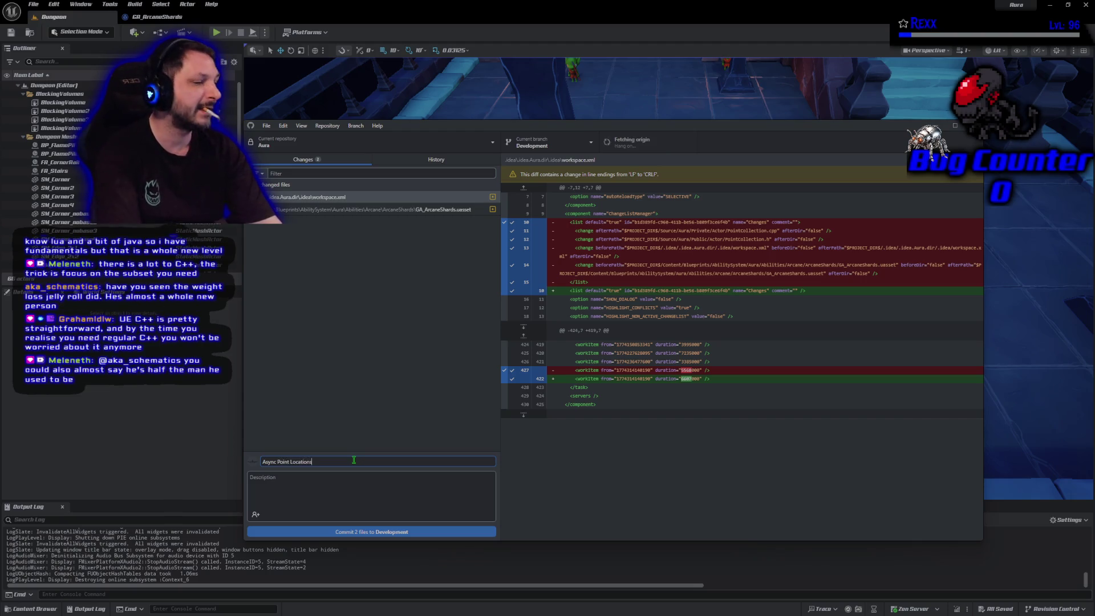
click(365, 534)
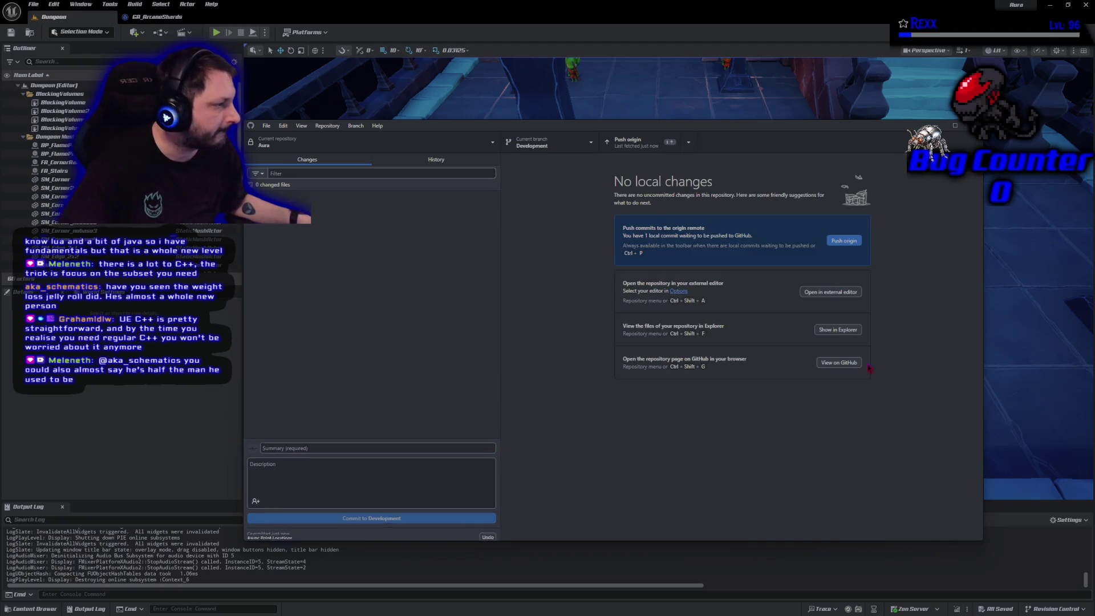
Step: Push the 'Async Point Locations' commit to origin
click(844, 241)
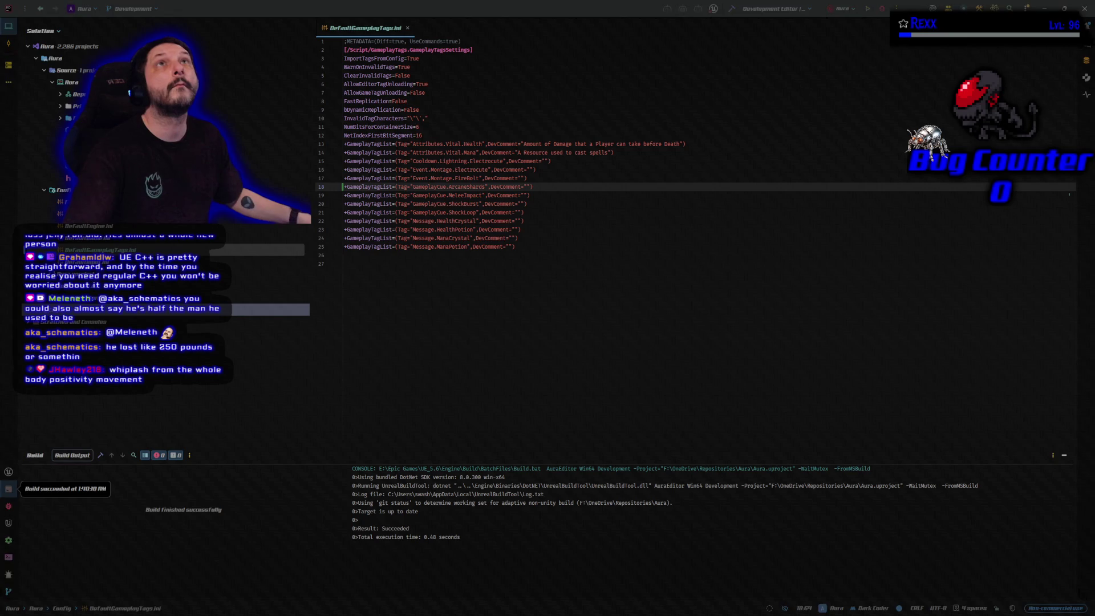
Step: Start a Rider debug session of the Aura editor, then switch back to Unreal
key(shift+F9)
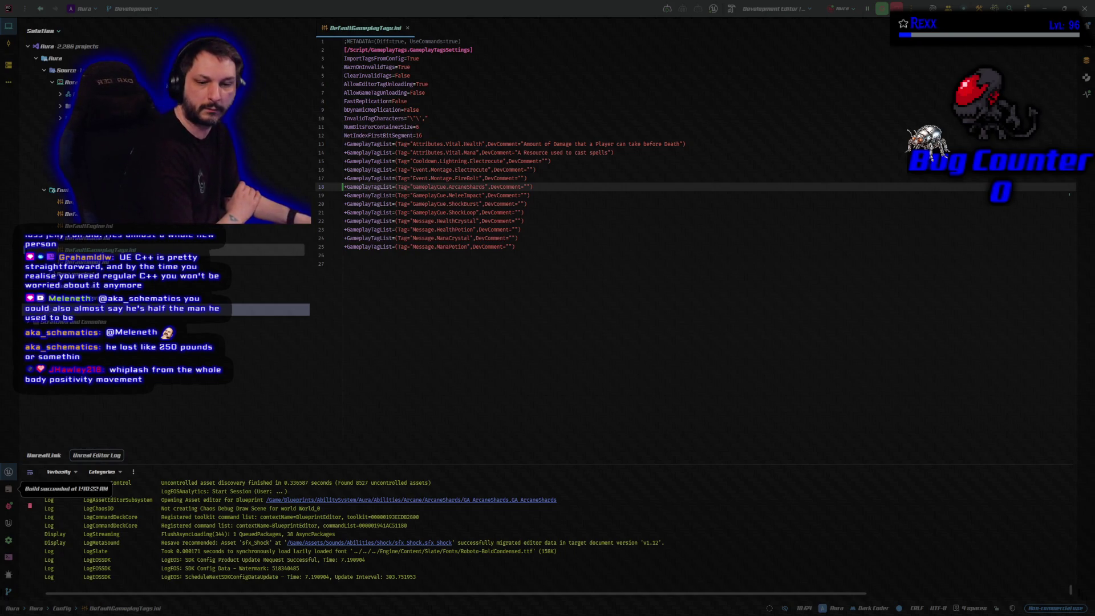
key(alt+Tab)
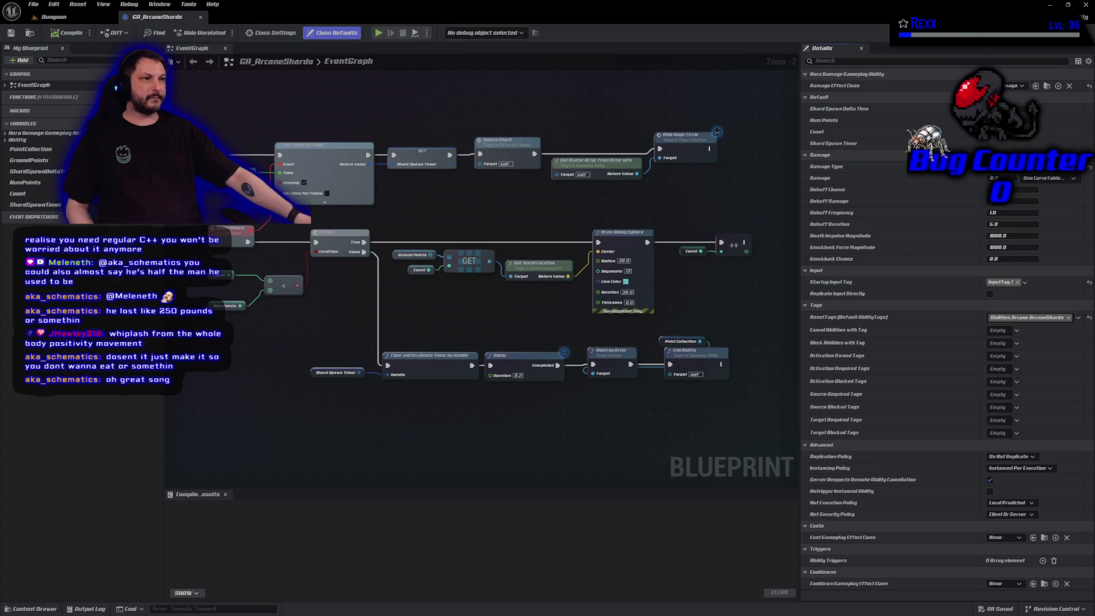
Step: Browse the Content Drawer to Blueprints > AbilitySystem > GameplayCueNotifies and bring up its new-asset menu
click(41, 609)
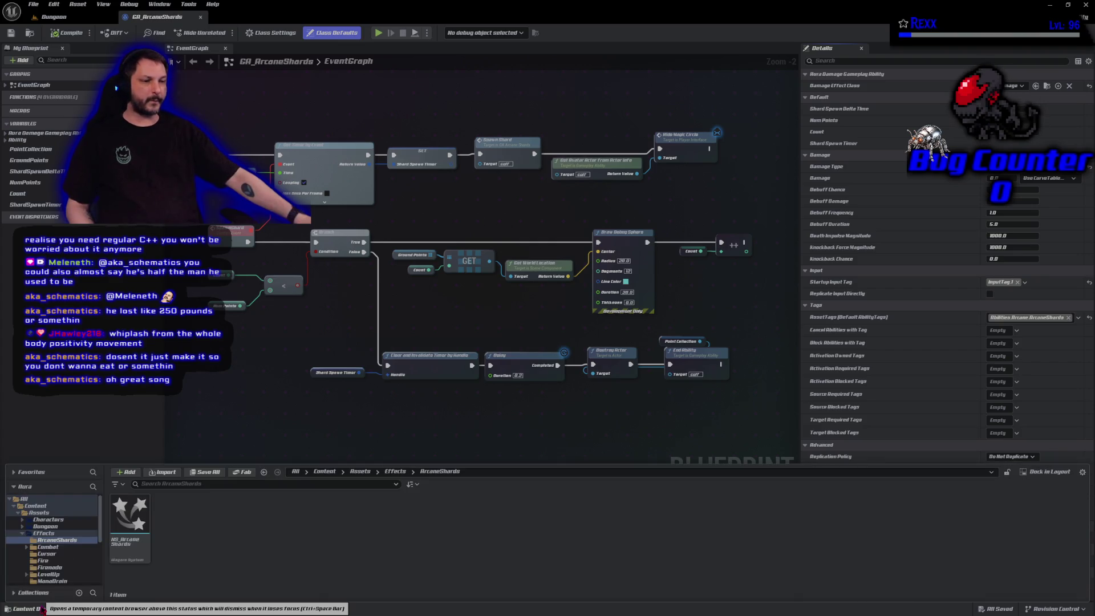
scroll(69, 535, down, 4)
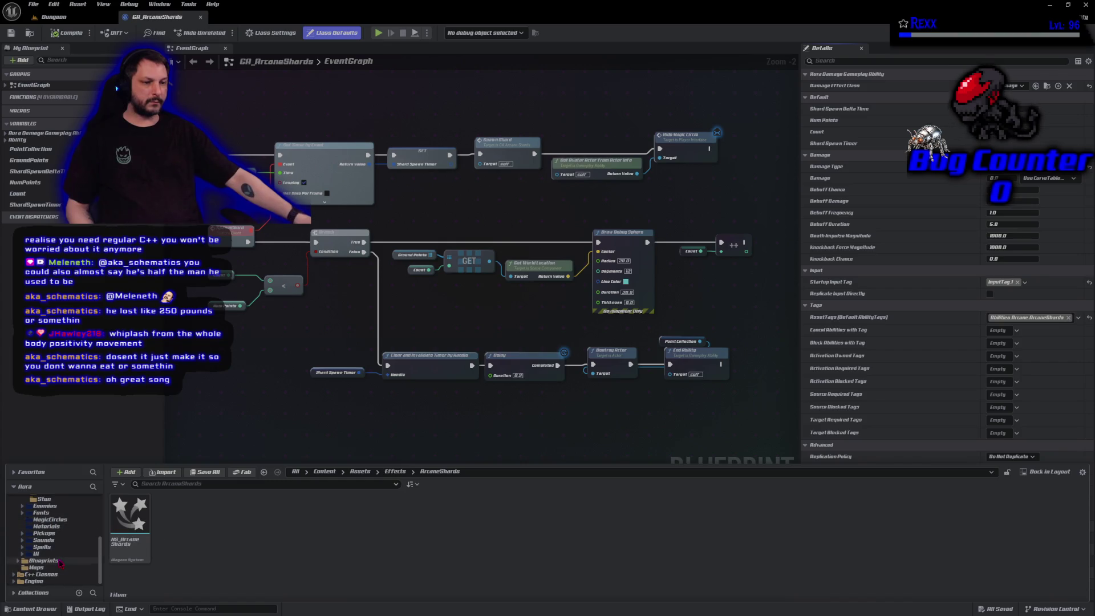
click(43, 561)
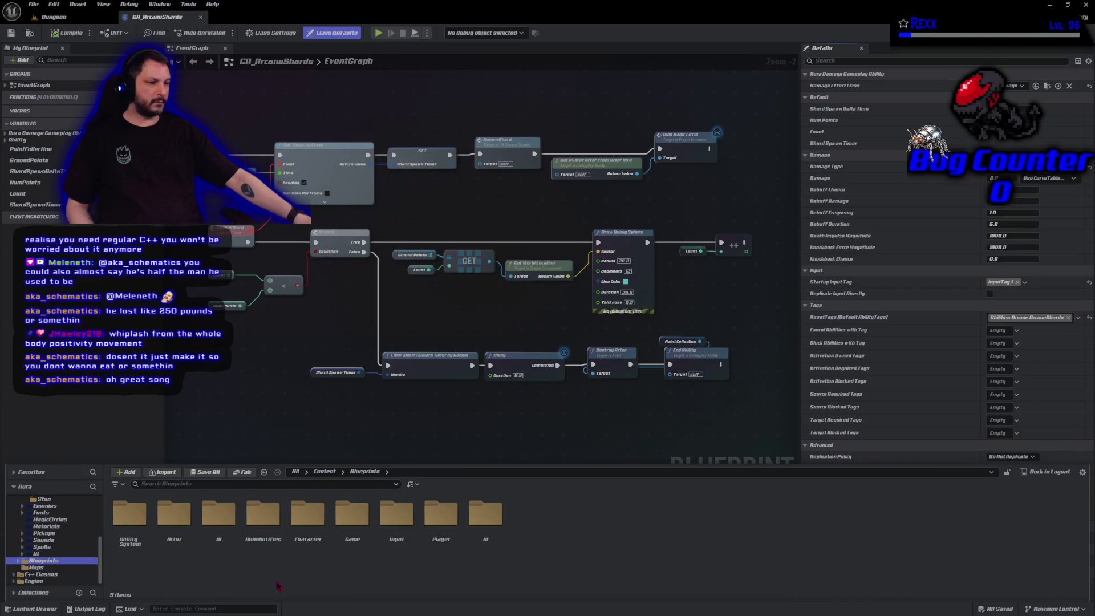
double_click(129, 517)
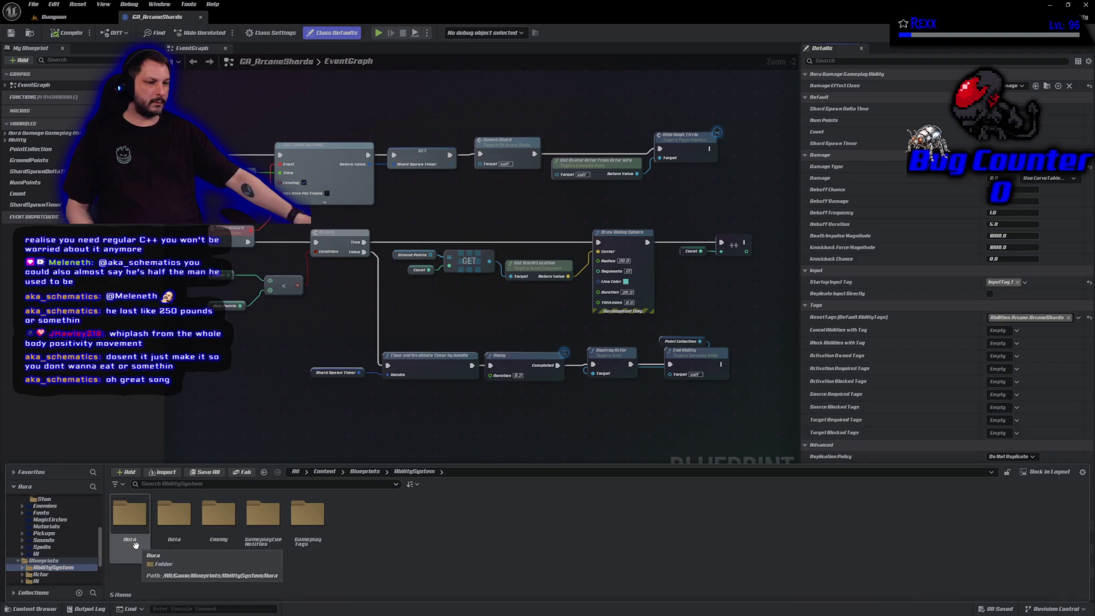
double_click(263, 552)
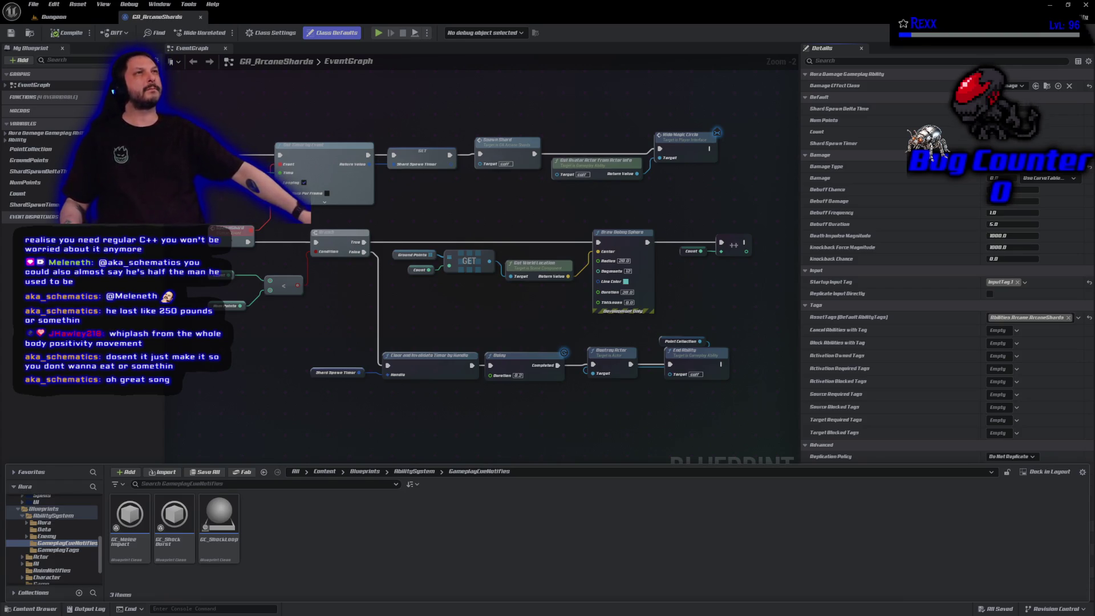
right_click(338, 517)
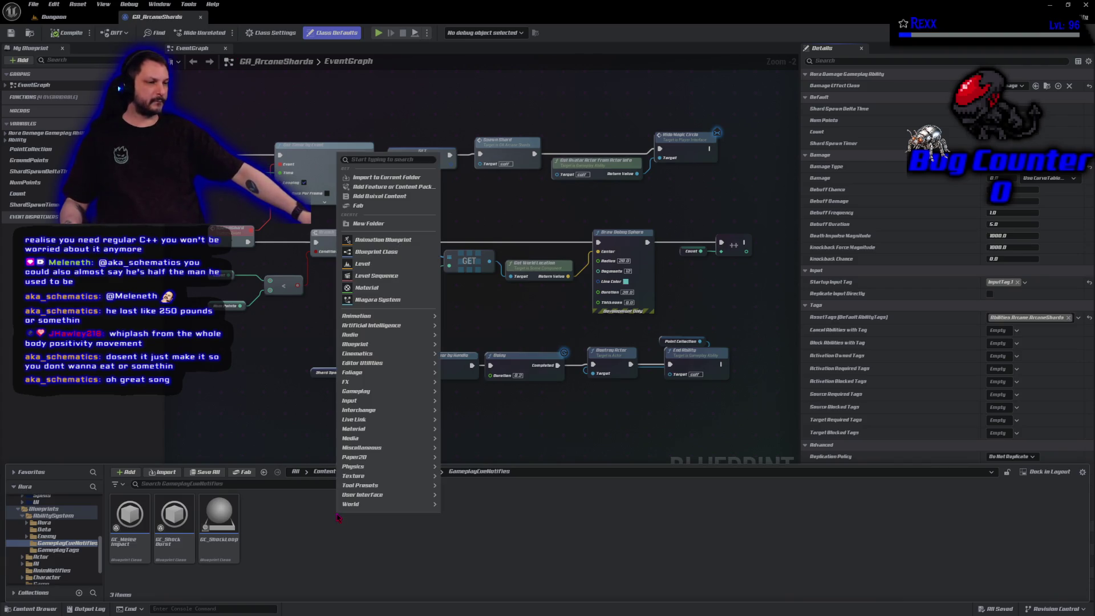
Step: Create a GameplayCueNotify_Burst Blueprint in GameplayCueNotifies and start naming it GC_ArcaneShards
mouse_move(339, 505)
key(Escape)
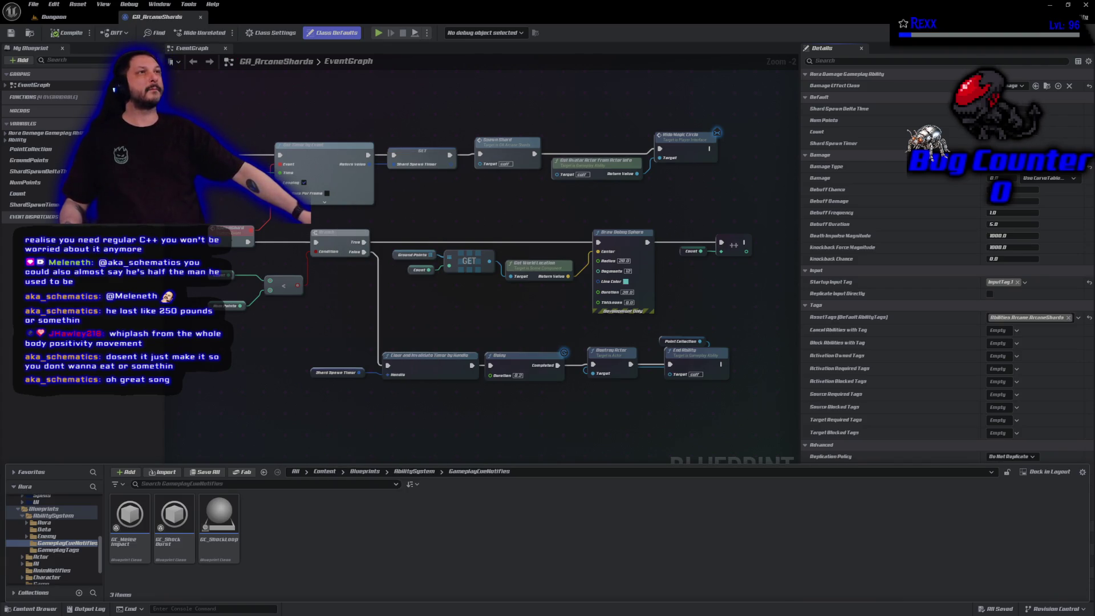
right_click(336, 536)
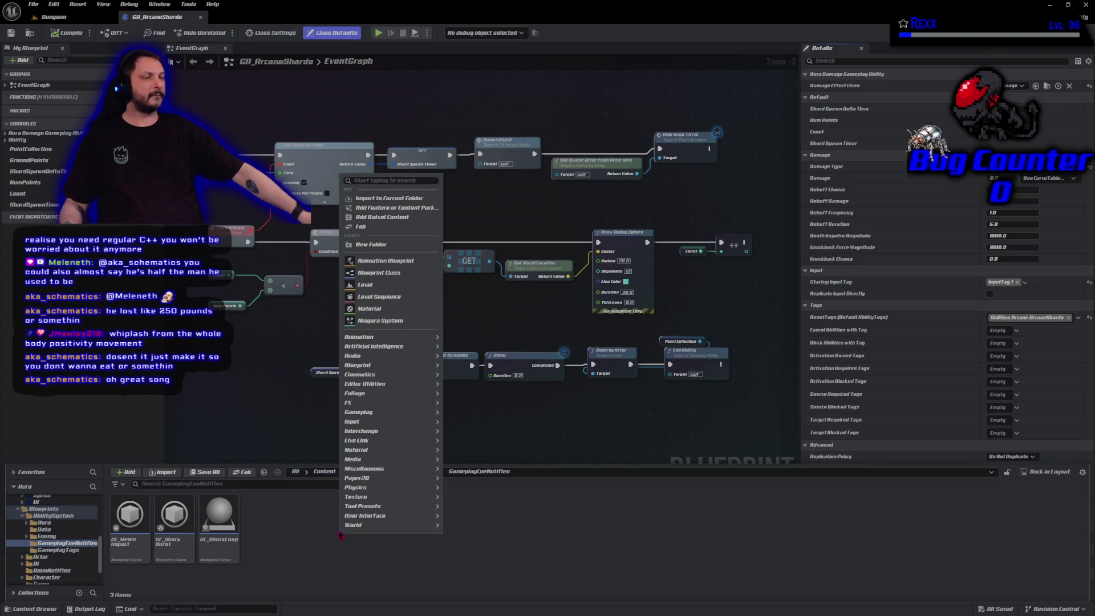
click(375, 272)
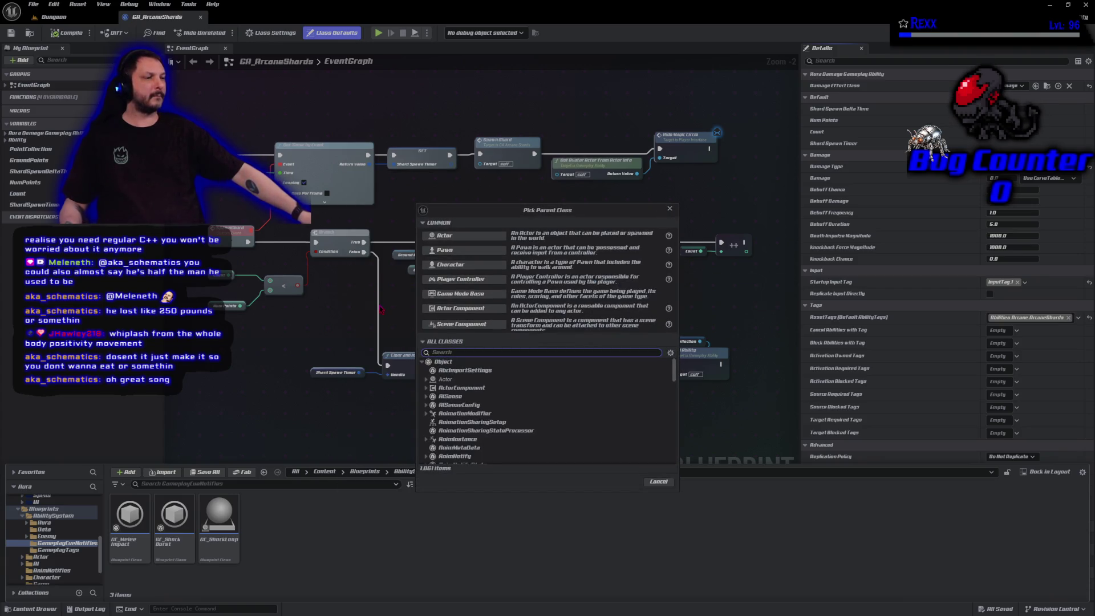
text(GameplayCueNotify)
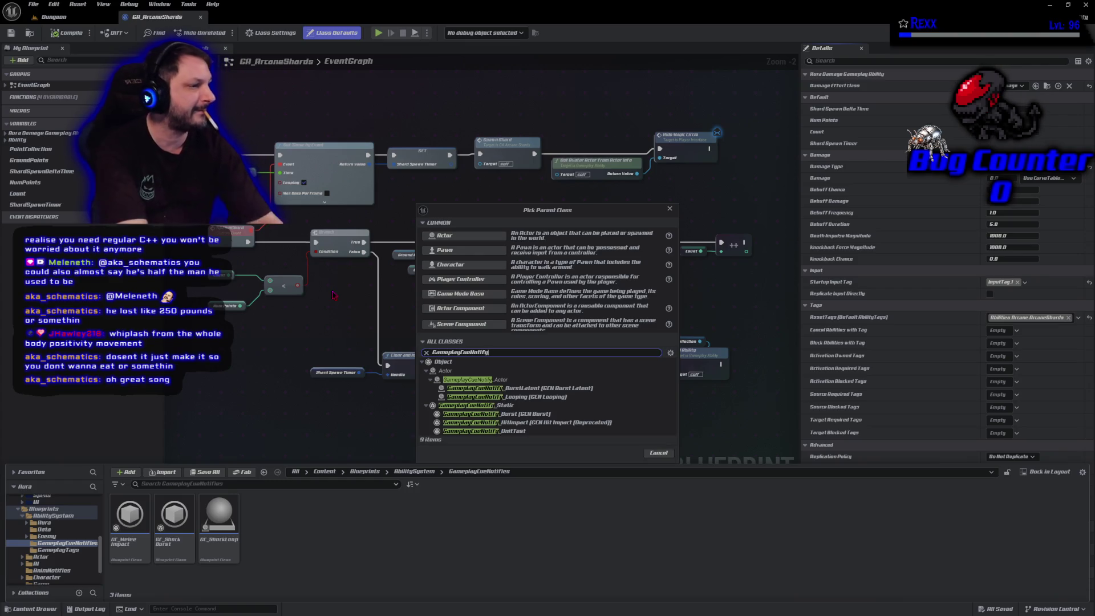
click(473, 414)
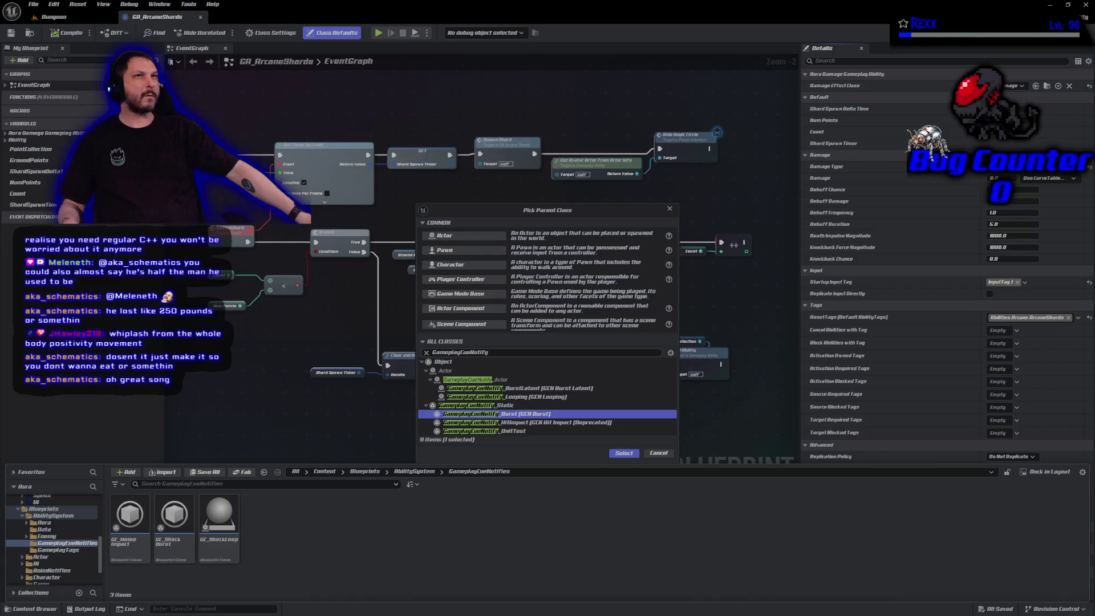
click(616, 453)
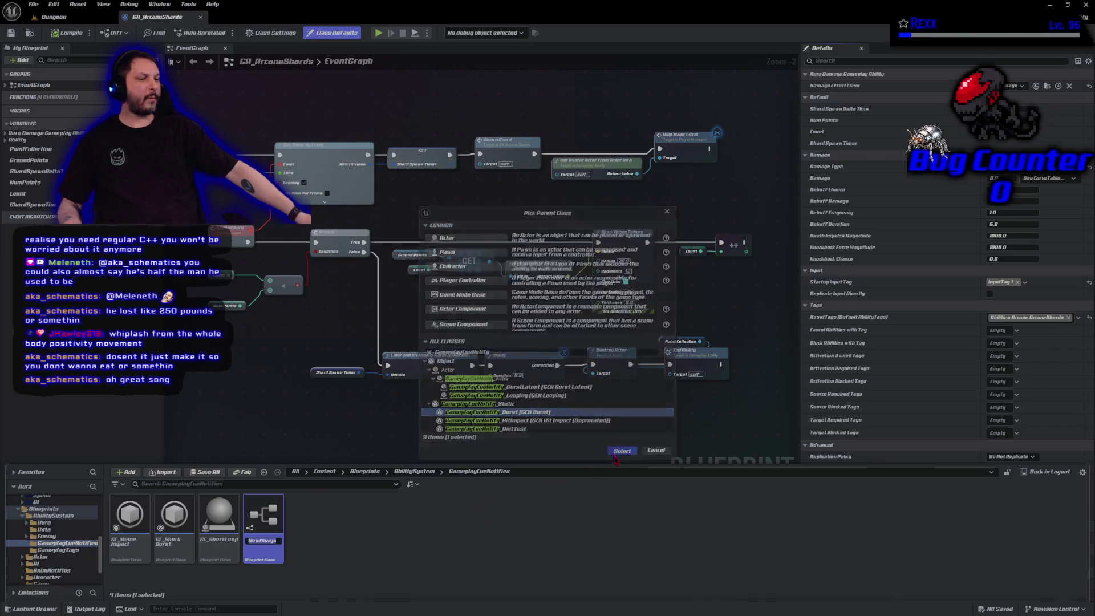
text(GC)
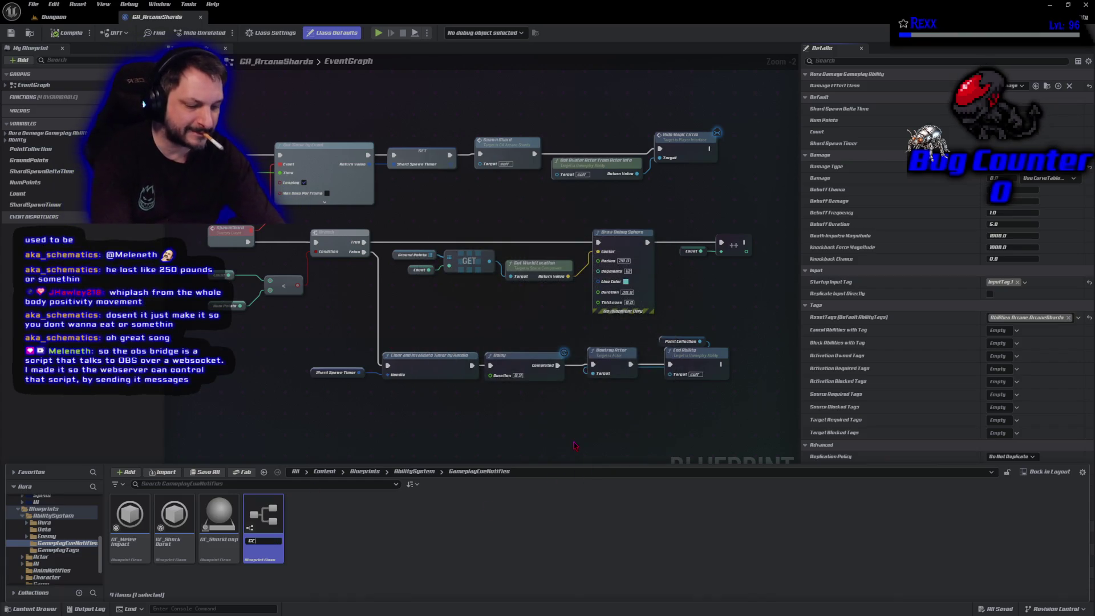
text(_ArcaneShards)
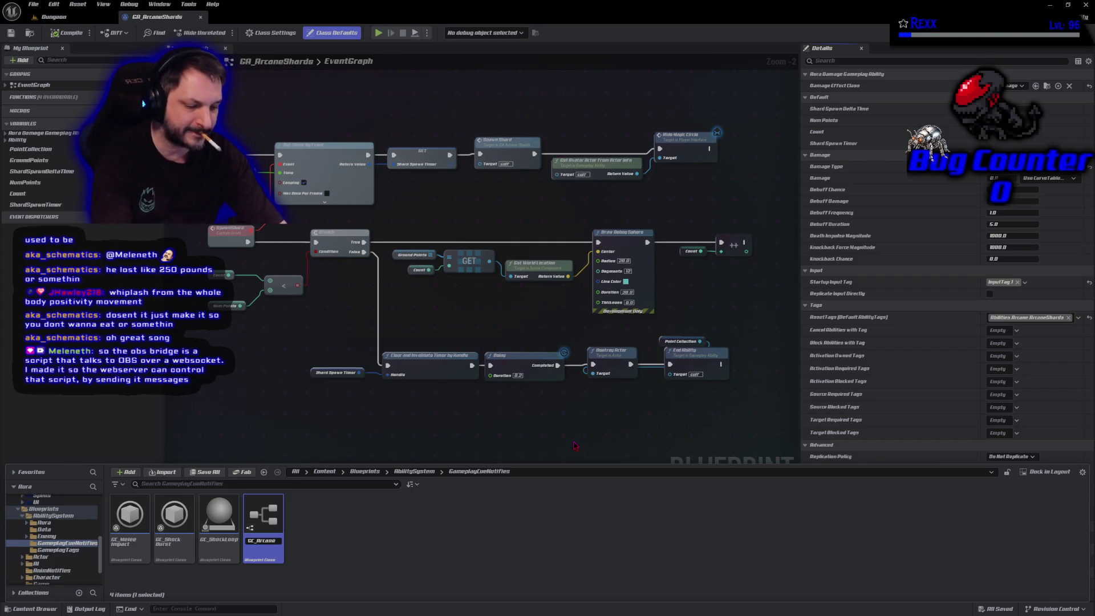
Step: Commit the name GC_ArcaneShards and save the cue blueprint with its ArcaneShards tag
key(Return)
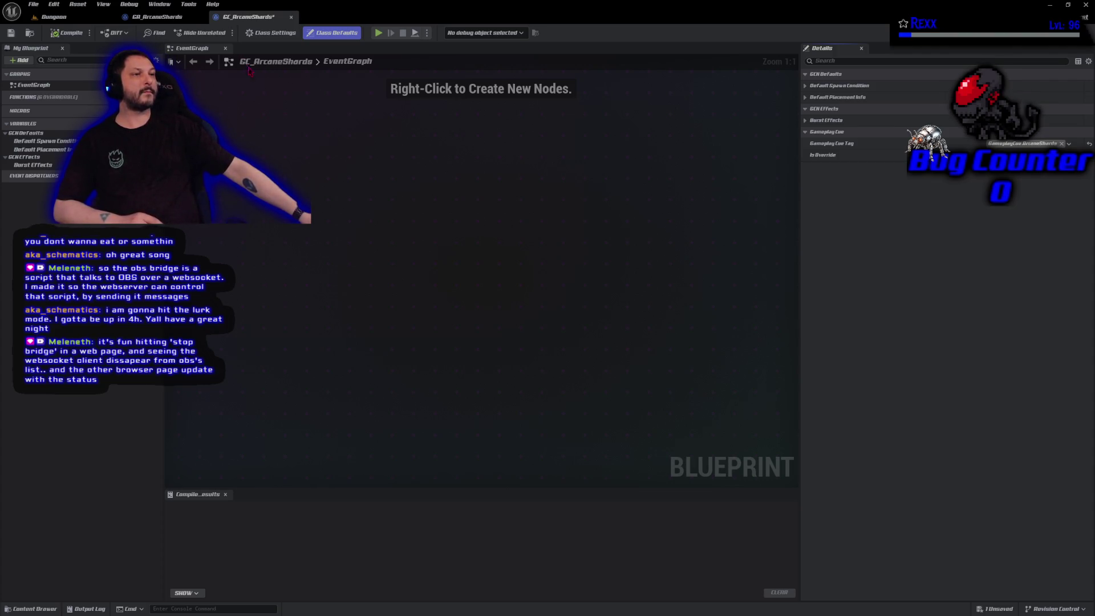
click(12, 33)
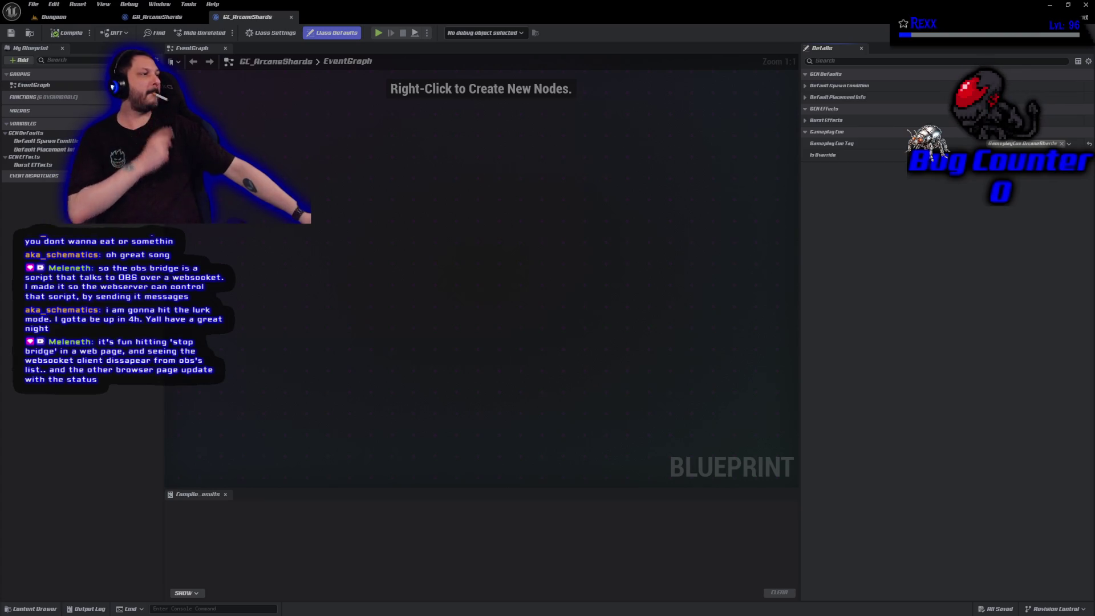
Step: Confirm GameplayCue.ArcaneShards as GC_ArcaneShards's cue tag and compile the blueprint
click(1069, 144)
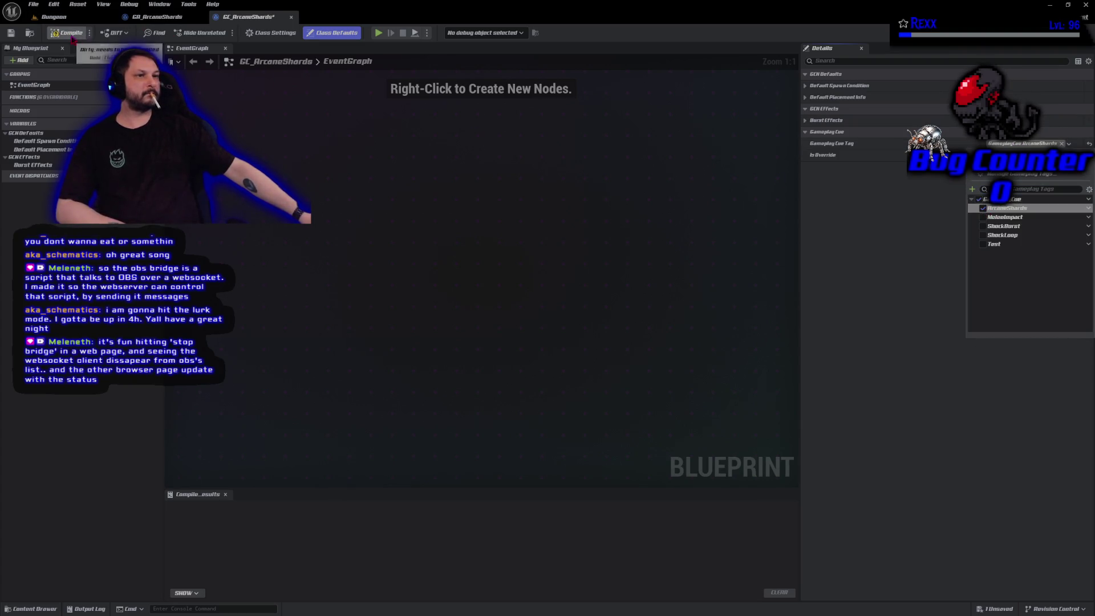
click(32, 41)
click(11, 34)
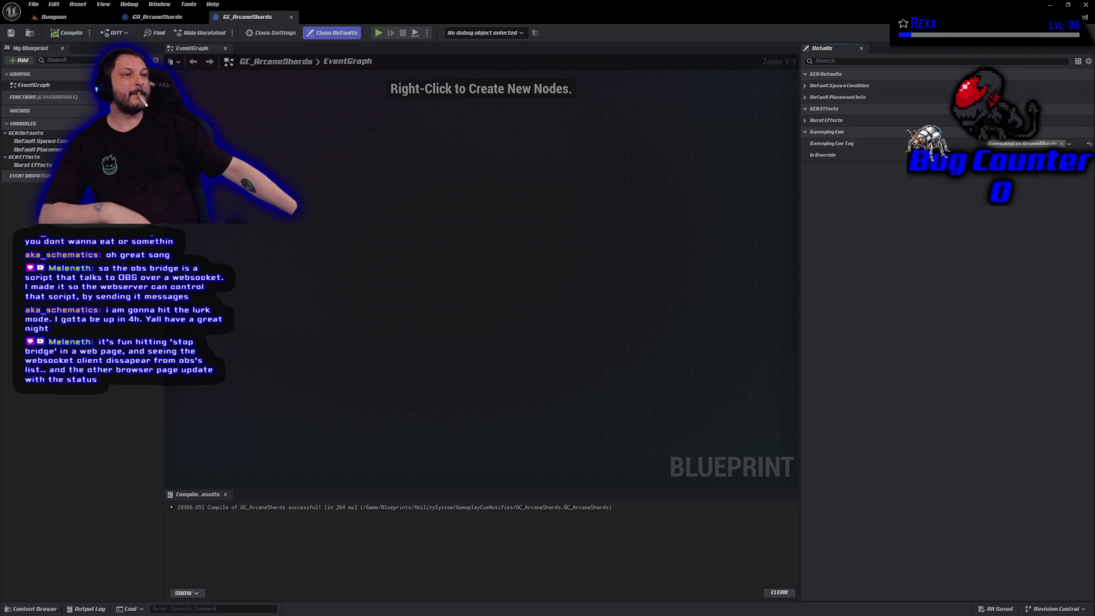
click(214, 186)
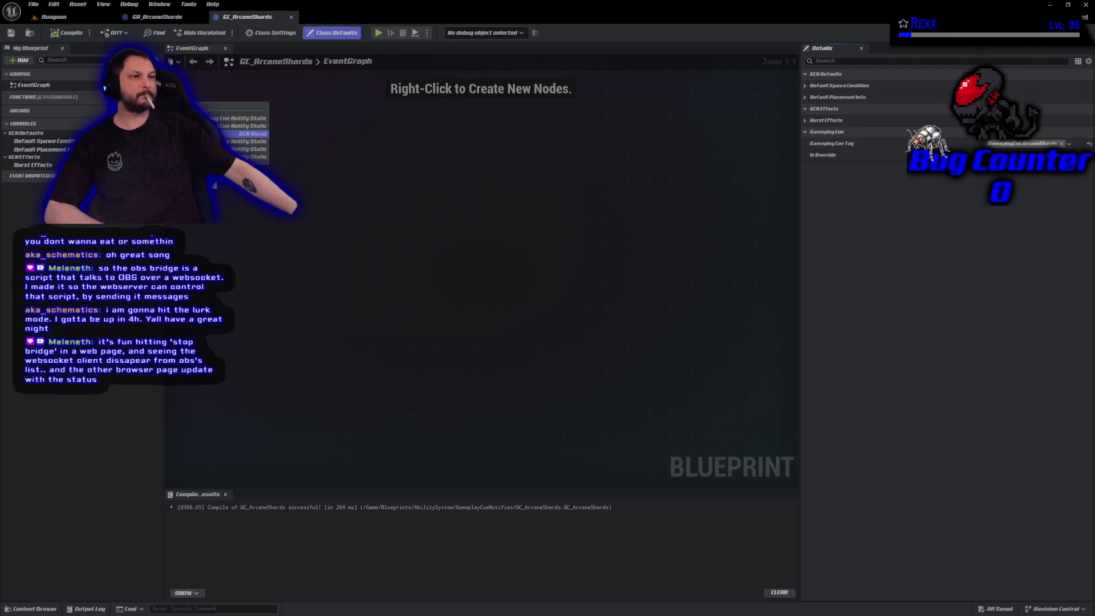
Step: Override On Burst and break its link to the Return Node, moving the Return Node aside
click(251, 133)
drag(521, 342, 486, 361)
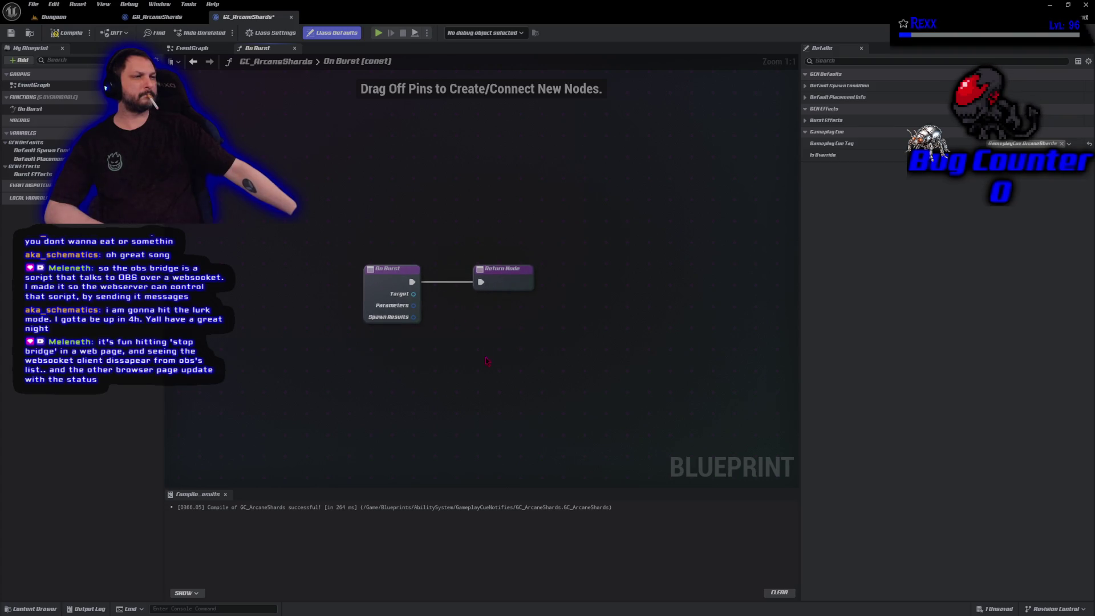
right_click(482, 287)
click(513, 314)
mouse_move(480, 278)
mouse_down()
mouse_move(596, 279)
mouse_move(521, 169)
mouse_move(370, 258)
mouse_move(370, 237)
mouse_up()
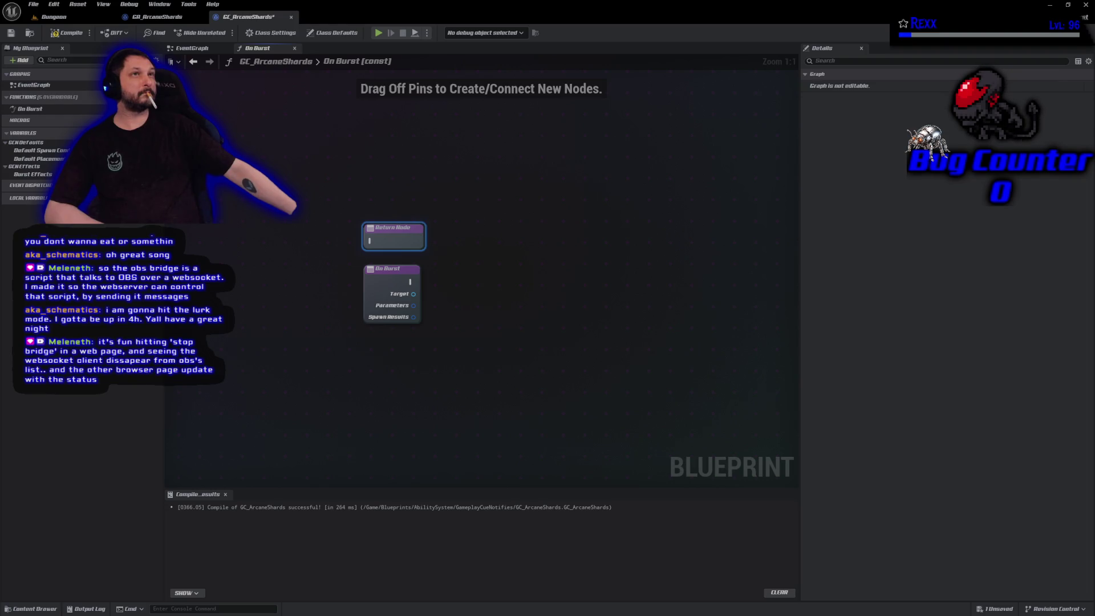
Step: Add a Print String after On Burst, wire it to the Return Node, and enter 'Fuuff!'
drag(411, 284, 445, 283)
text(print string)
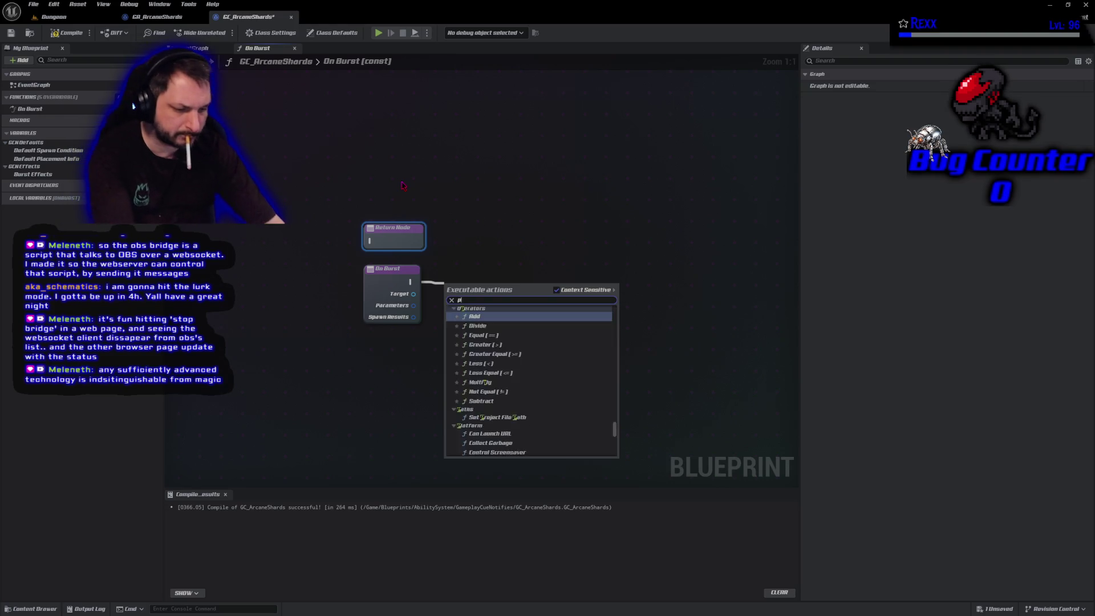
key(Return)
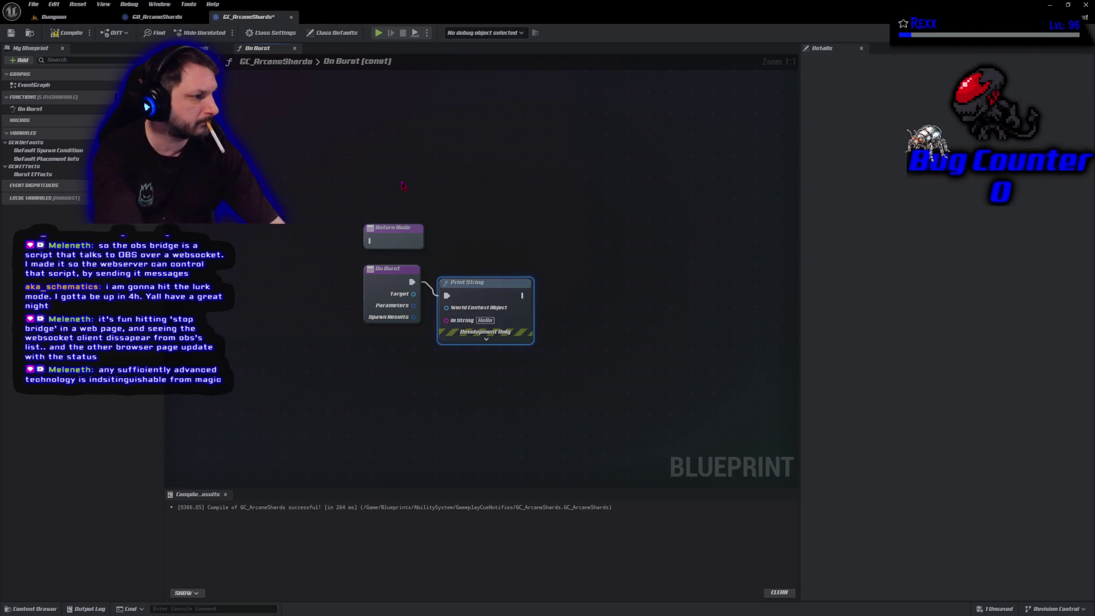
click(486, 338)
mouse_move(402, 244)
mouse_down()
mouse_move(625, 298)
mouse_move(625, 313)
mouse_up()
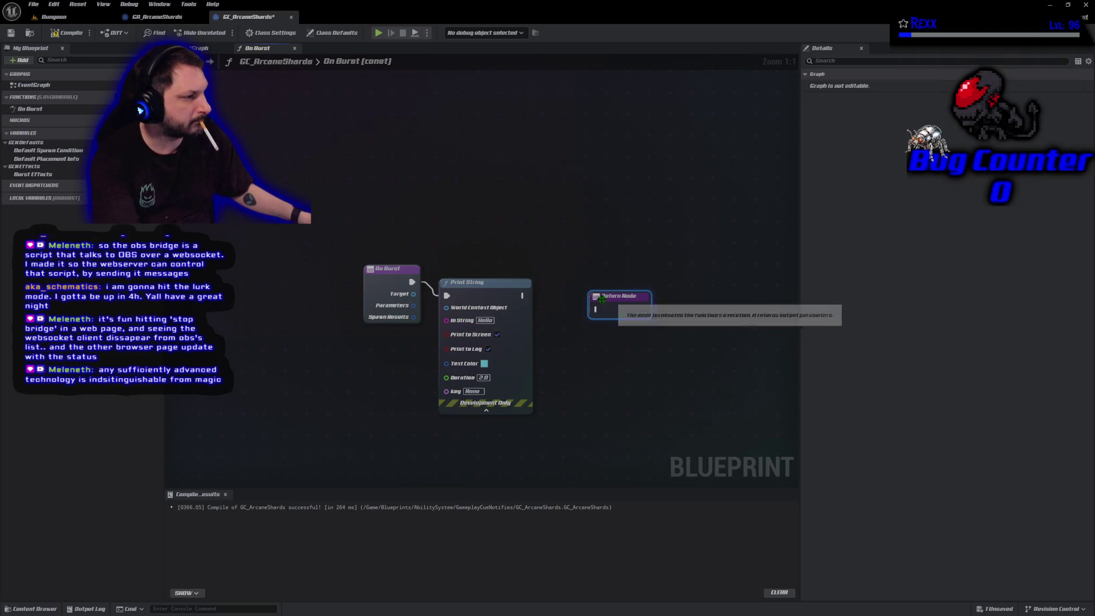
drag(522, 295, 597, 310)
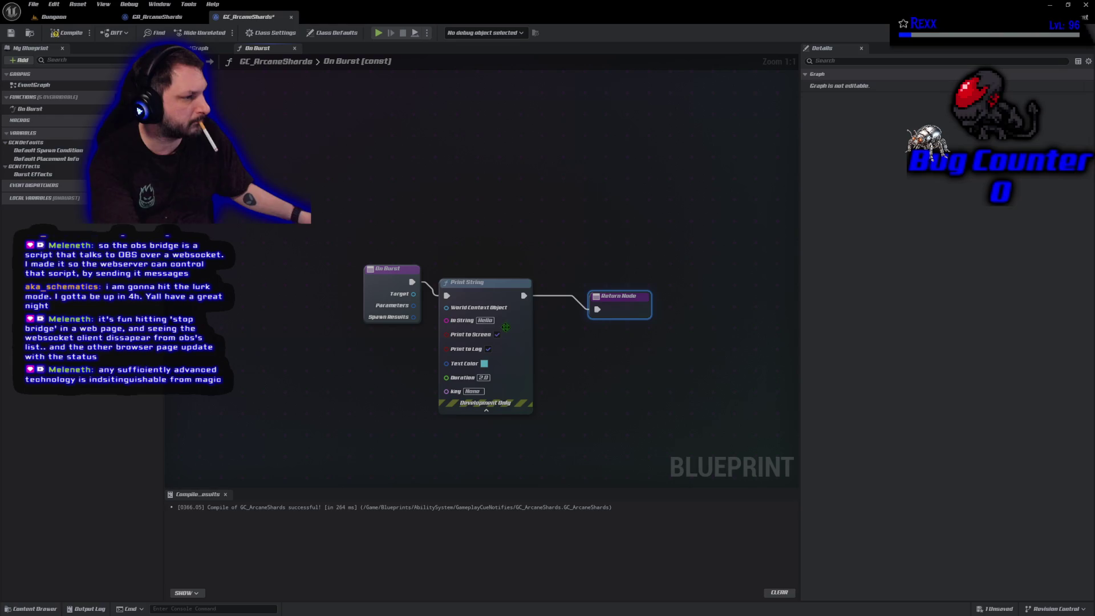
text(Fu)
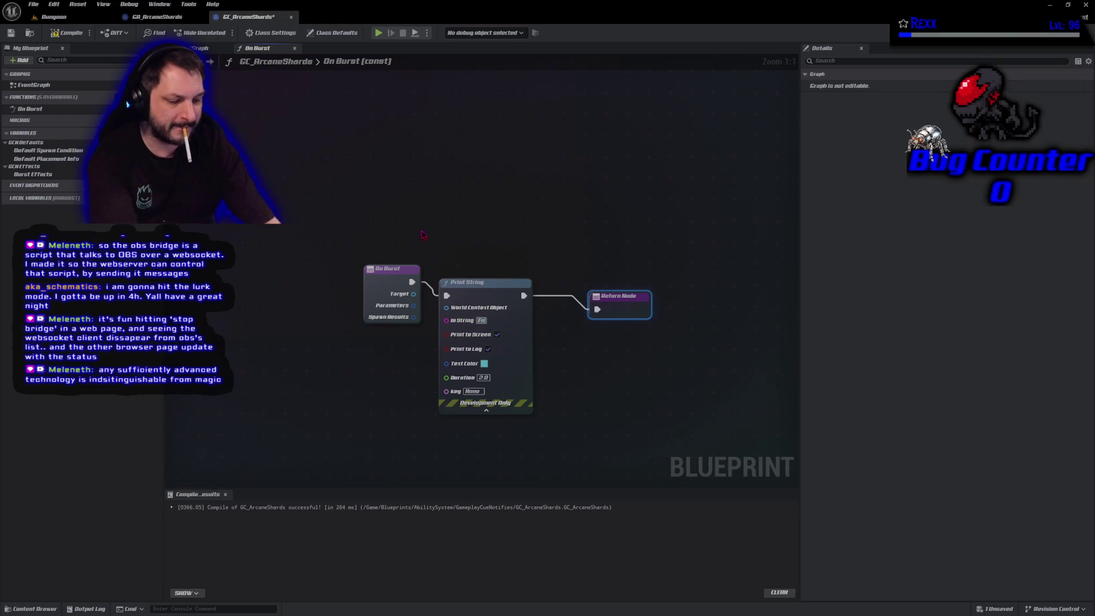
text(uff!)
Step: Commit the 'Fuuff!' message and change the Print String text colour from cyan to blue
key(Return)
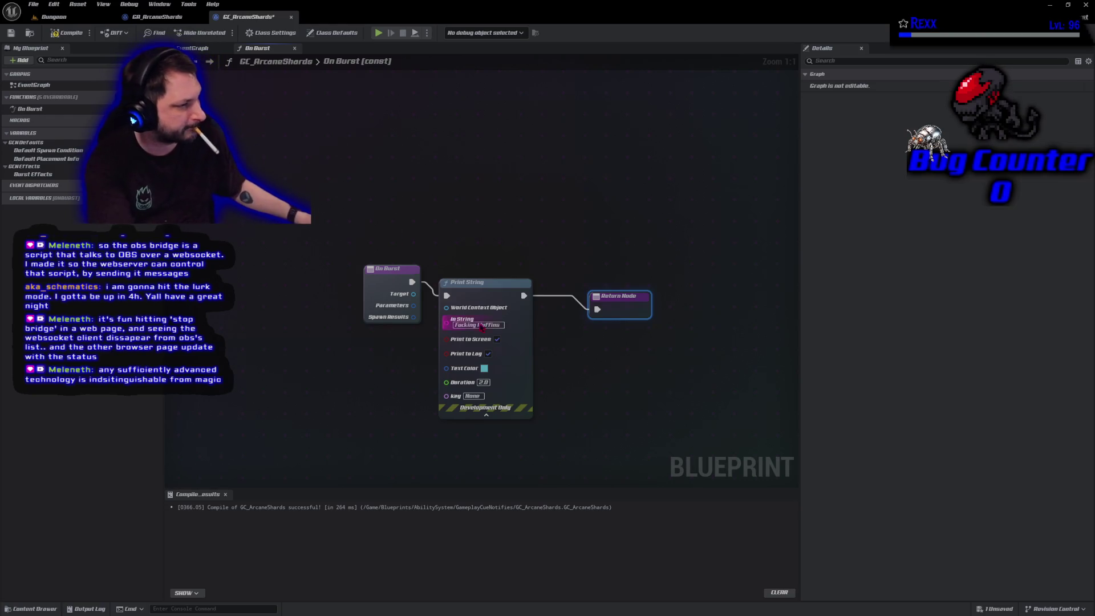
click(485, 368)
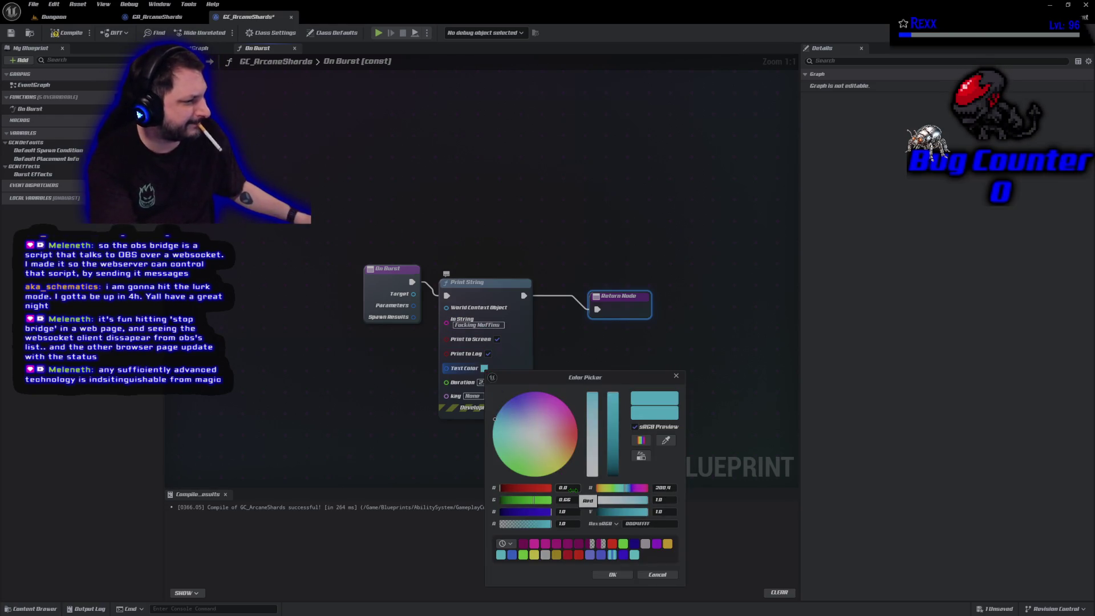
mouse_move(534, 500)
mouse_down()
mouse_move(520, 502)
mouse_move(515, 530)
mouse_up()
click(610, 576)
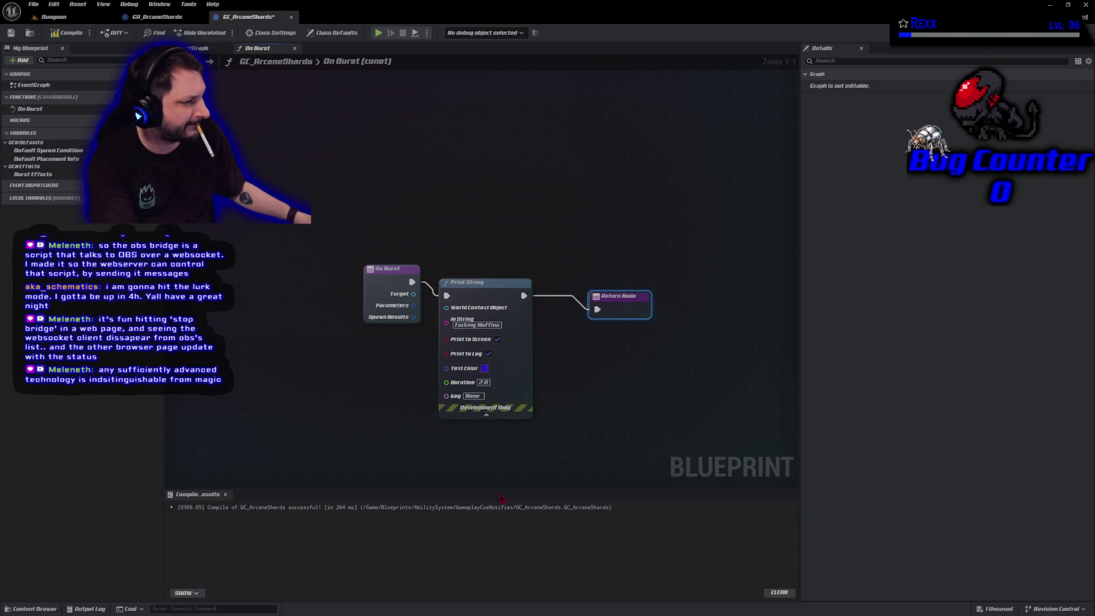
Step: Compile and save GC_ArcaneShards, then return to the GA_ArcaneShards blueprint
click(324, 334)
key(F7)
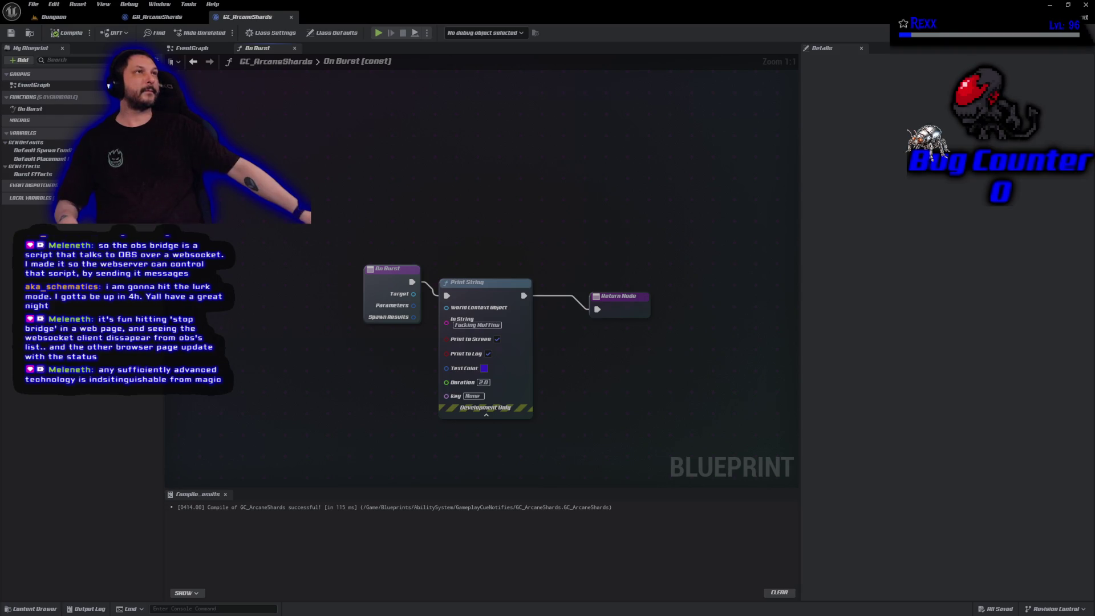
click(159, 17)
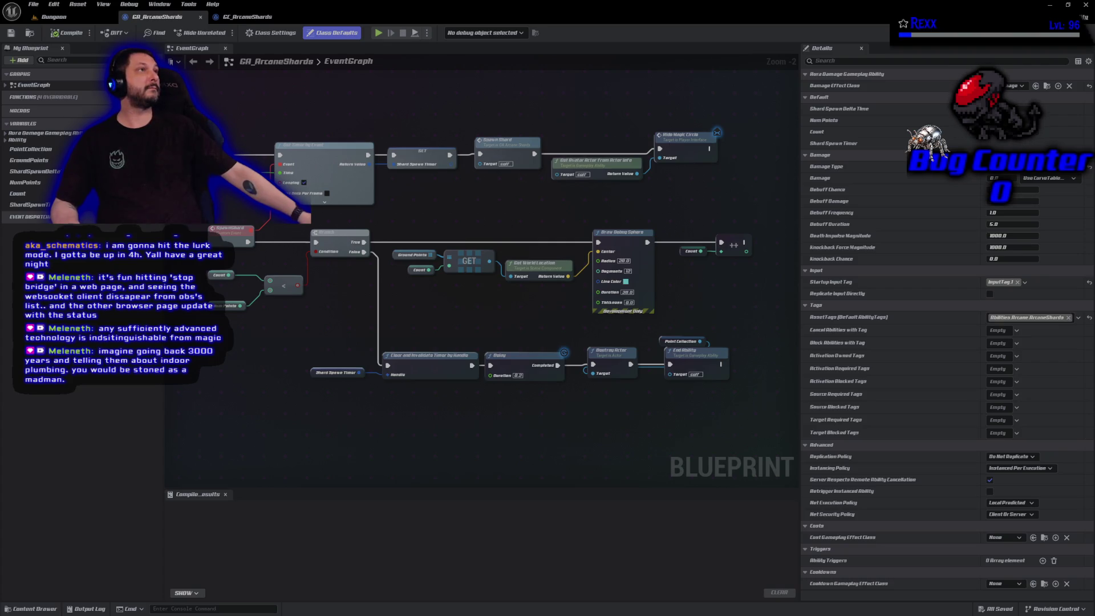
Step: Add an Execute GameplayCueWithParams On Owner node and run it after the ++ increment node
drag(777, 256, 441, 255)
right_click(452, 252)
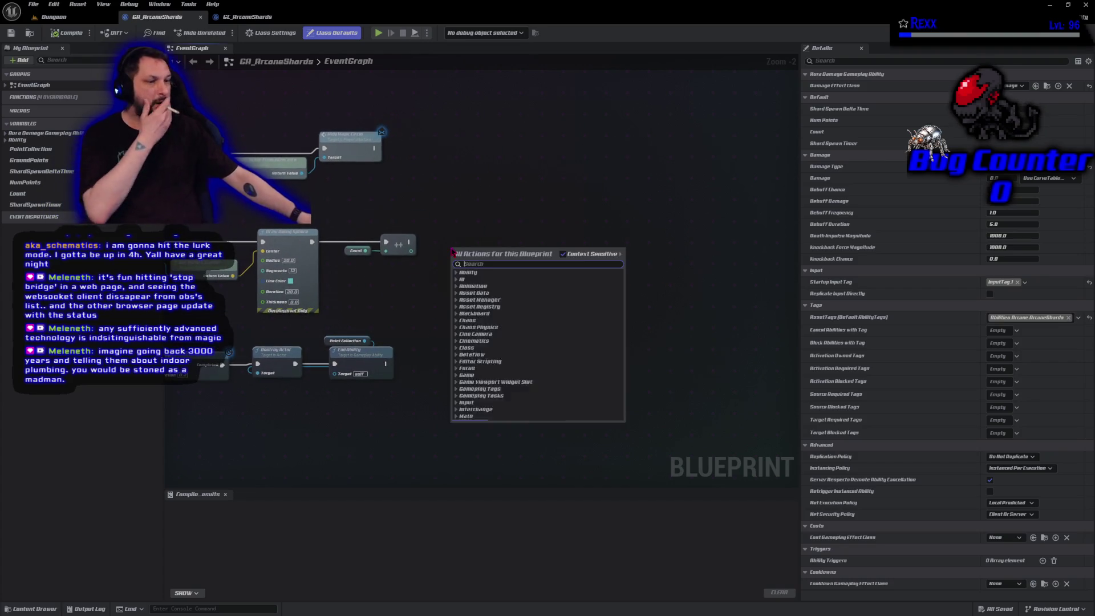
text(execute)
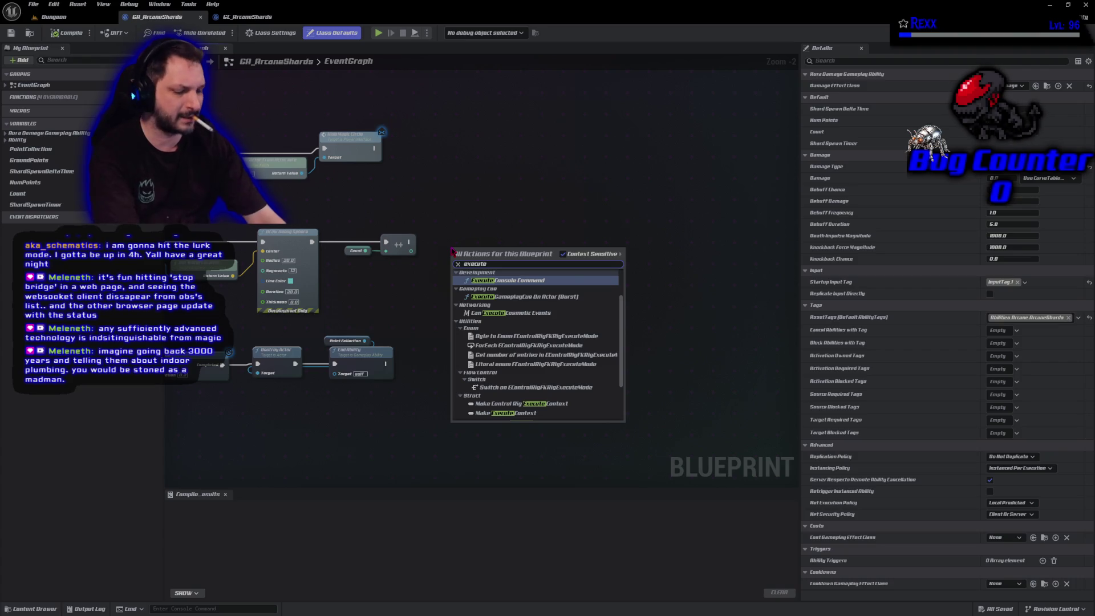
text( gamepla)
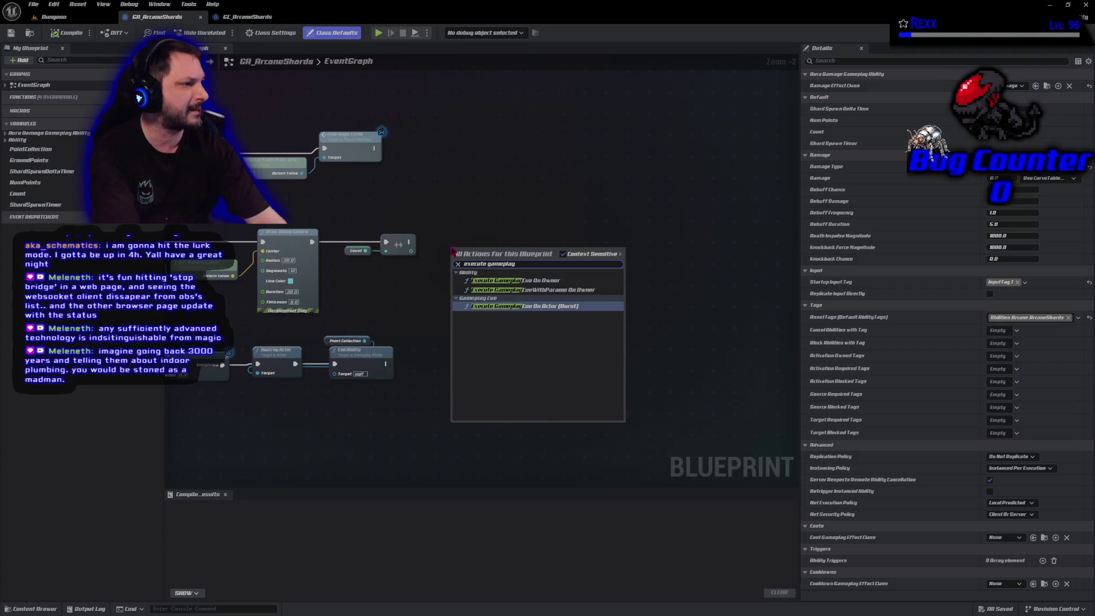
text(y)
key(Return)
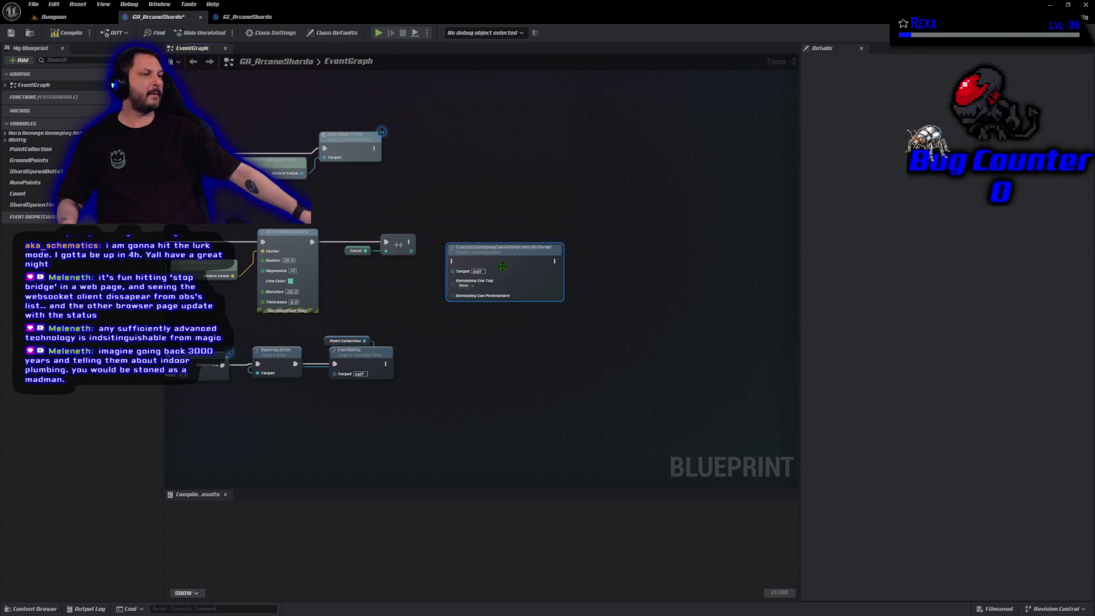
drag(505, 267, 557, 247)
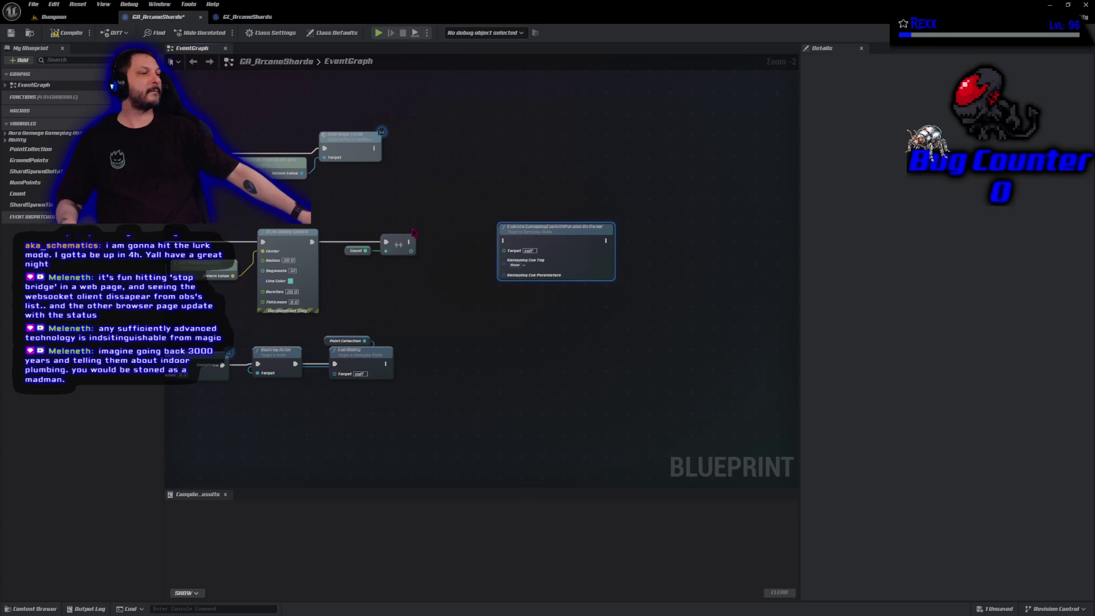
drag(409, 244, 504, 241)
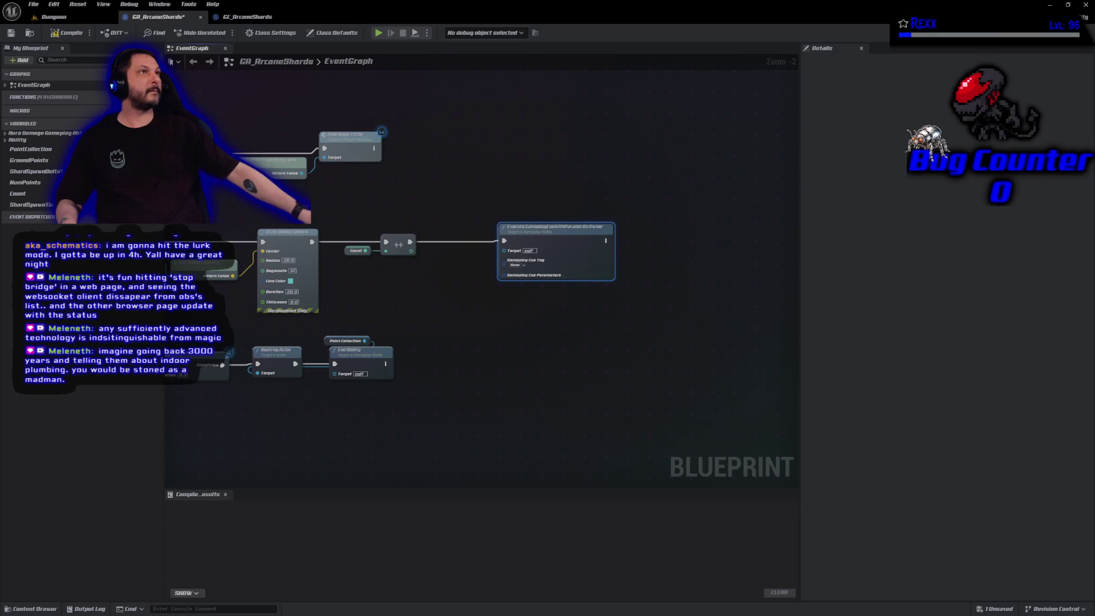
scroll(530, 308, up, 2)
mouse_move(524, 342)
mouse_down()
mouse_move(511, 362)
mouse_move(492, 329)
mouse_up()
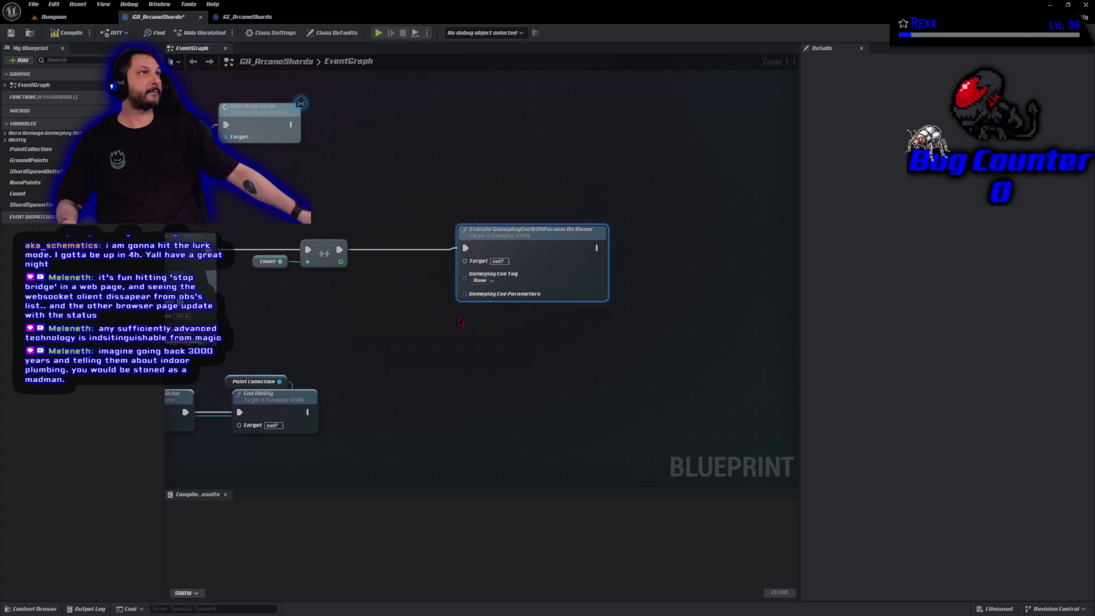
Step: Set the cue node's Gameplay Cue Tag to GameplayCue.ArcaneShards and compile GA_ArcaneShards
click(482, 281)
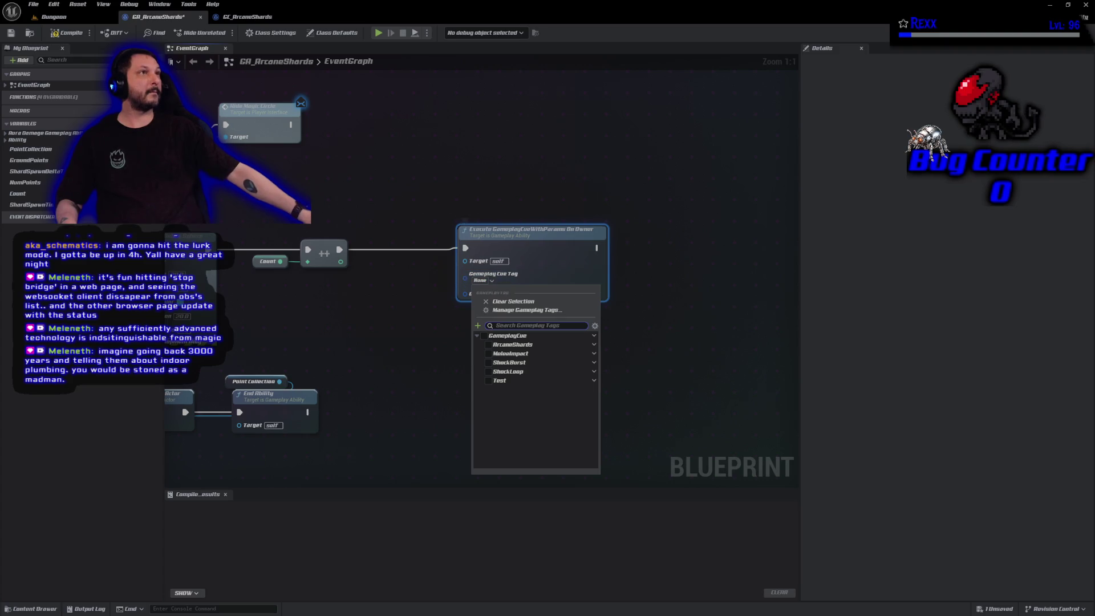
click(475, 274)
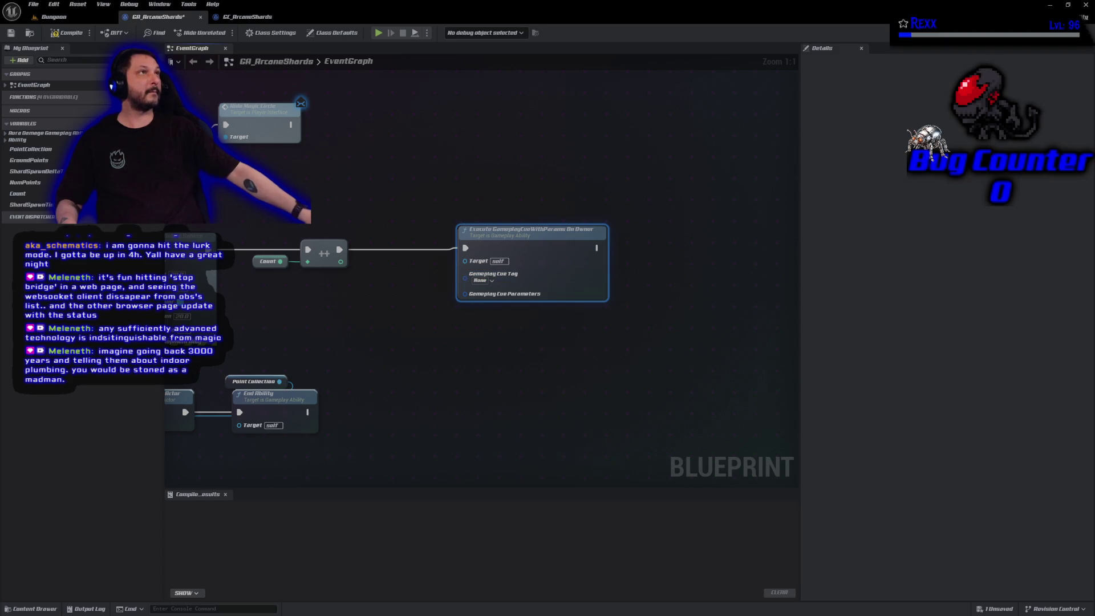
click(482, 280)
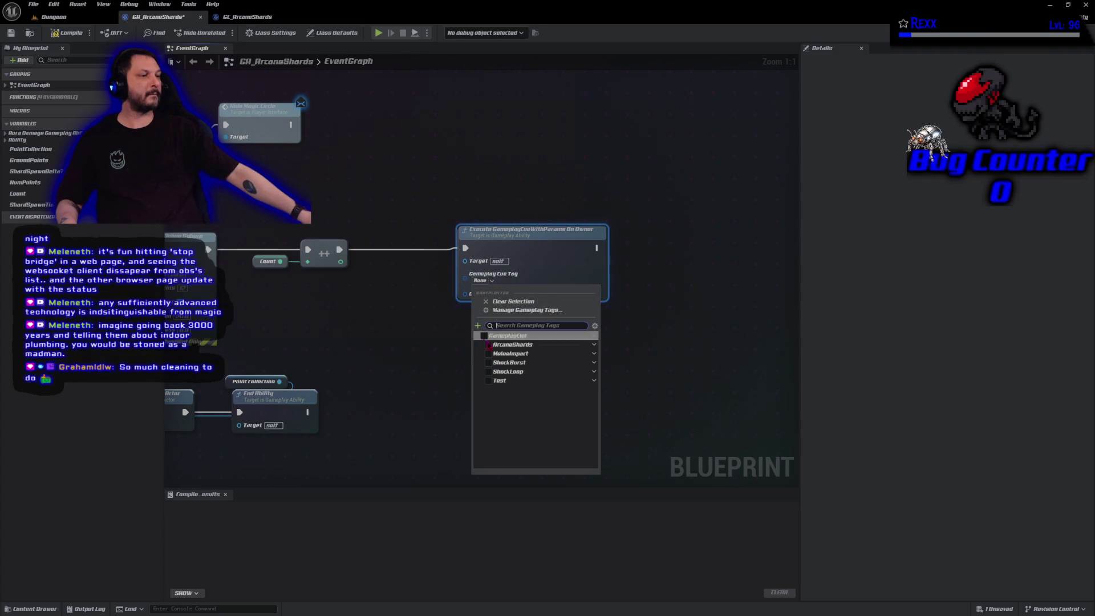
click(488, 345)
click(396, 334)
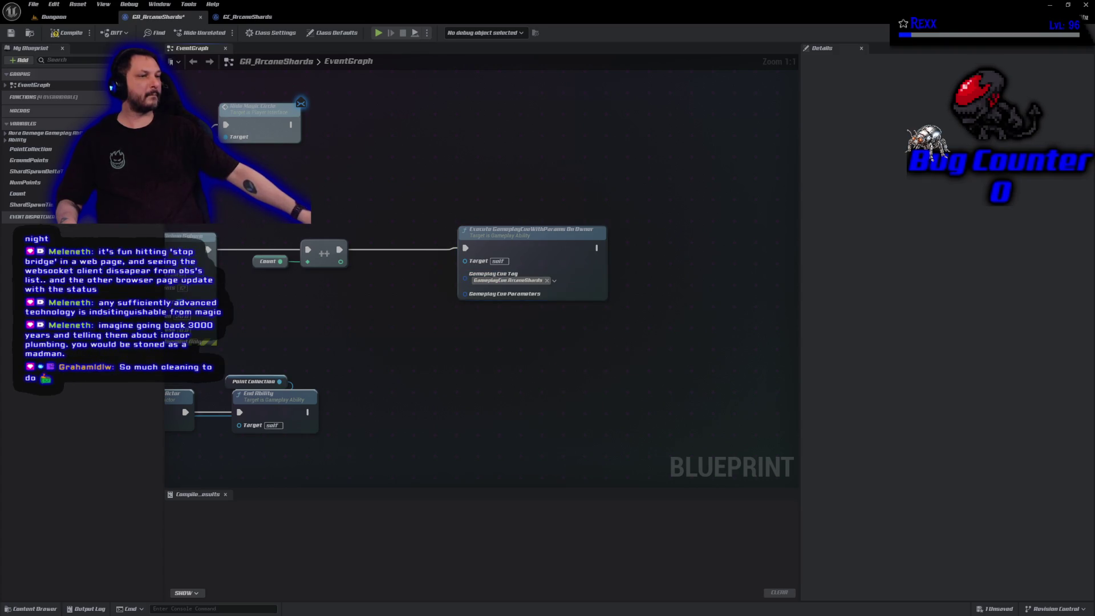
click(67, 32)
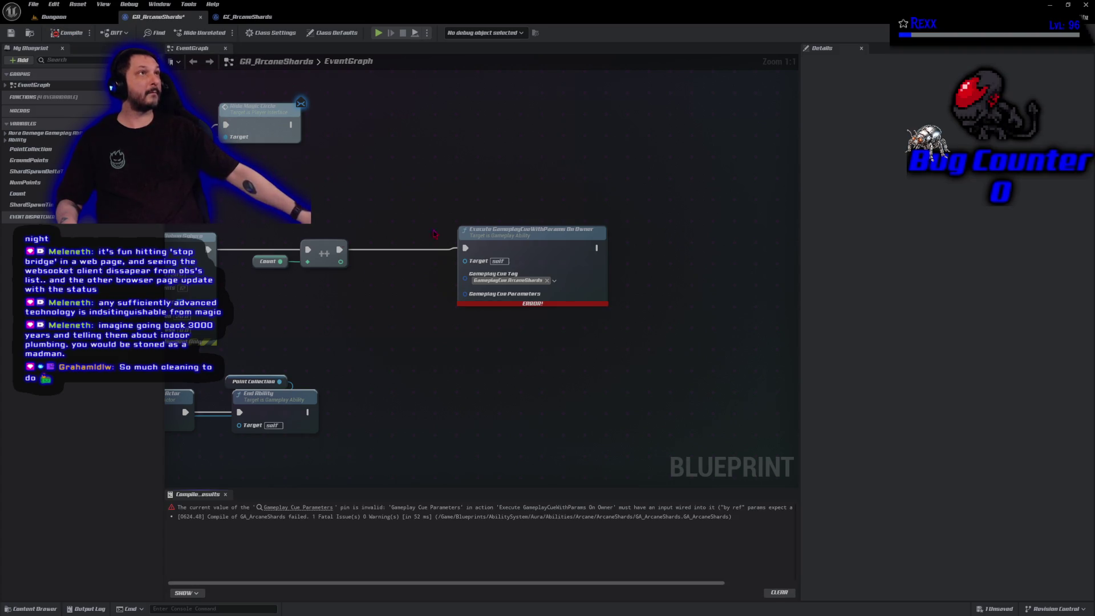
Step: Feed a Make Gameplay Cue Parameters node into the cue call and recompile GA_ArcaneShards cleanly
drag(466, 303, 411, 312)
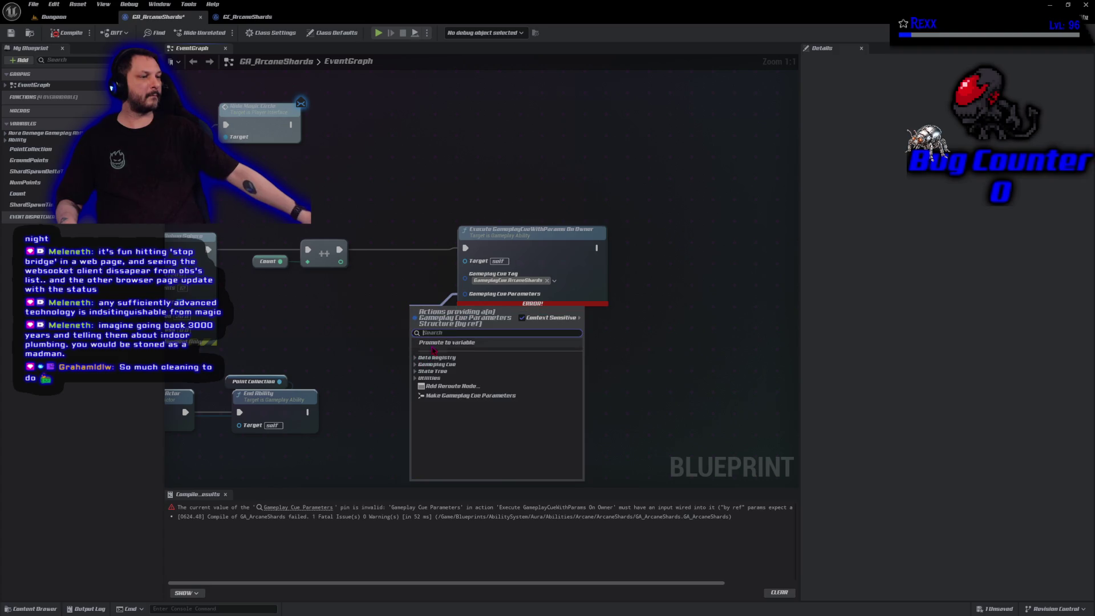
click(435, 395)
drag(380, 301, 343, 291)
ctrl+click(536, 296)
drag(541, 253, 644, 253)
click(590, 360)
click(489, 375)
drag(386, 349, 315, 232)
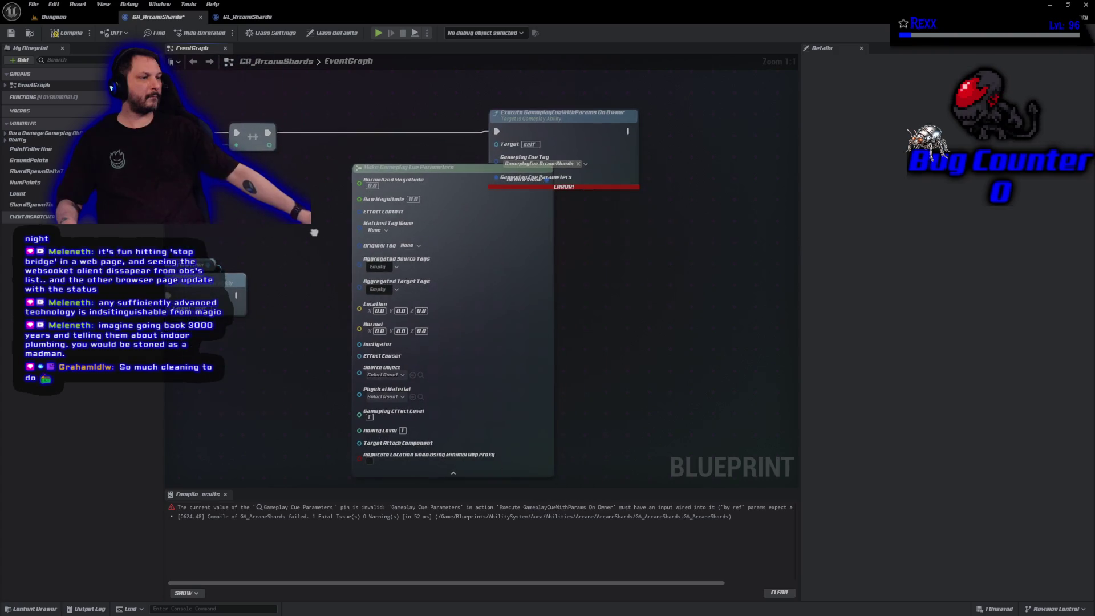
drag(565, 131, 642, 129)
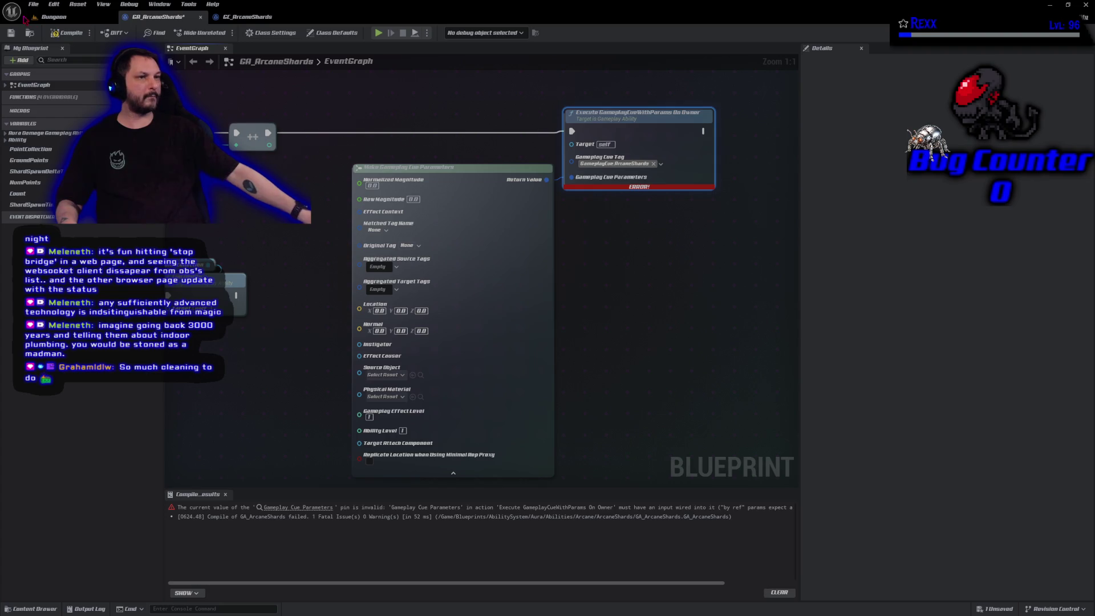
click(65, 32)
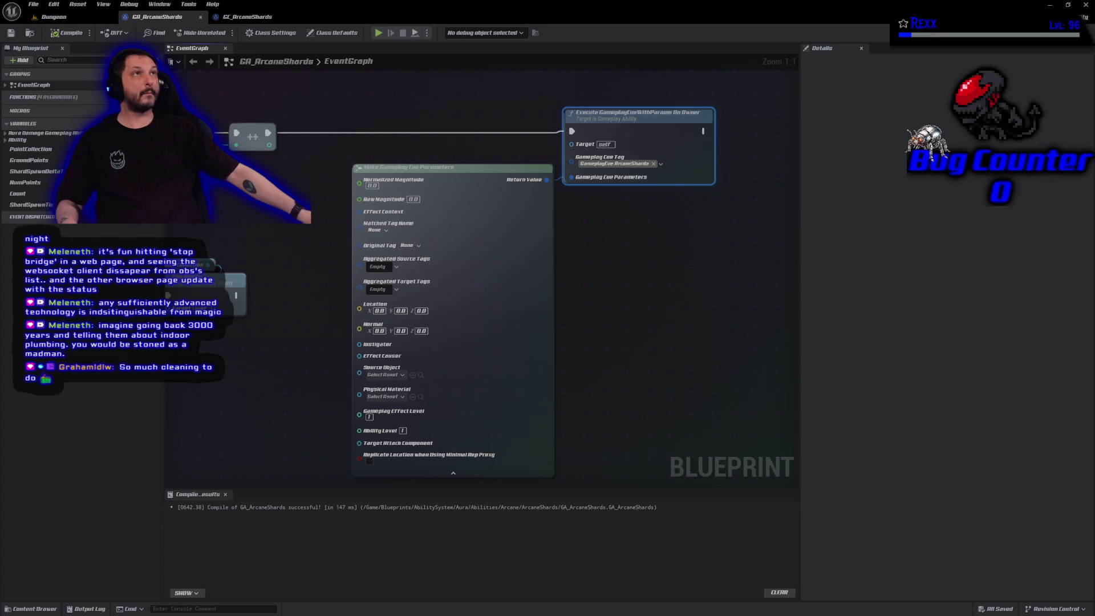
click(259, 18)
Step: In GC_ArcaneShards's Class Defaults, add a new Burst Particles entry under Burst Effects
drag(506, 262, 386, 168)
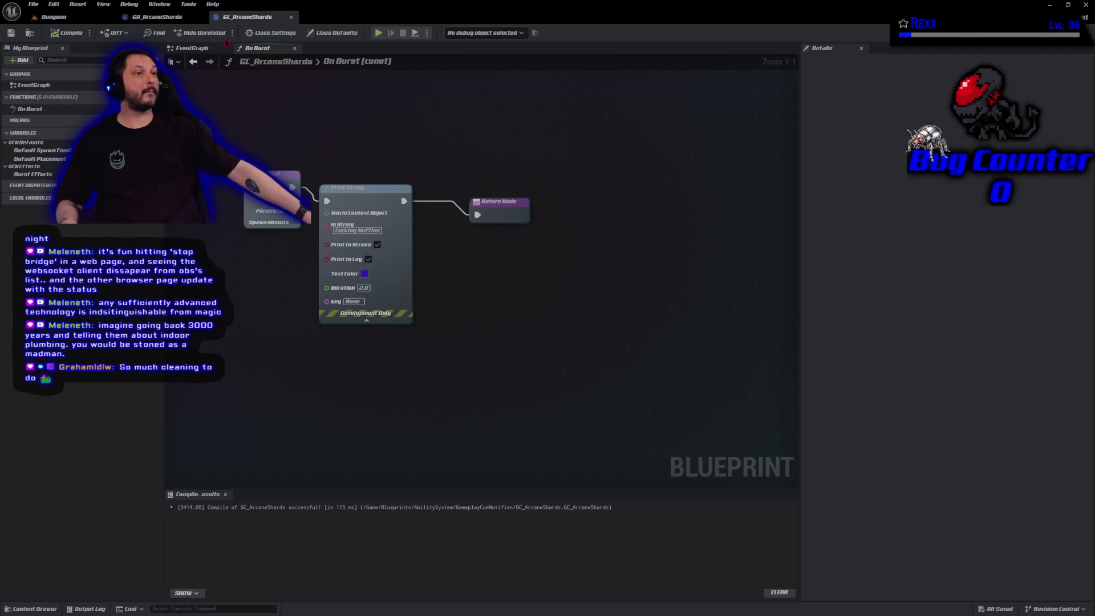
click(333, 32)
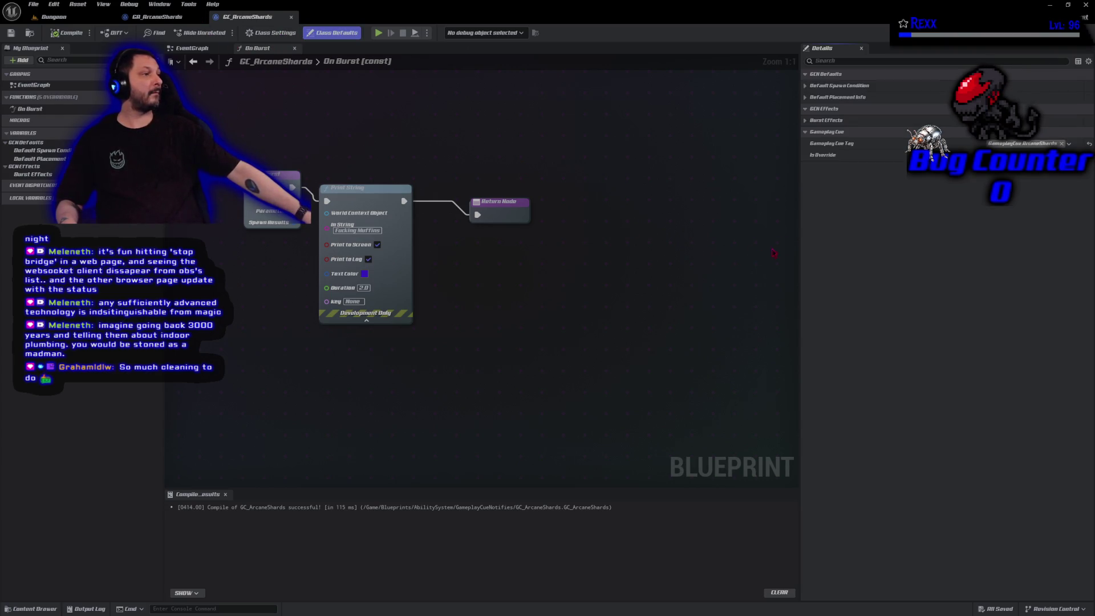
click(805, 120)
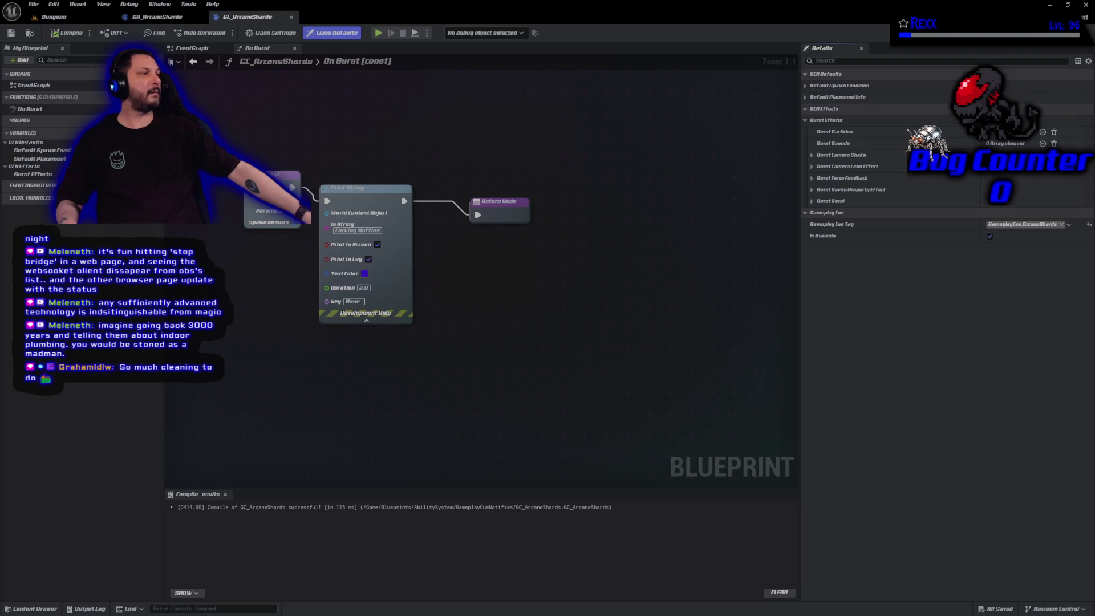
click(1043, 132)
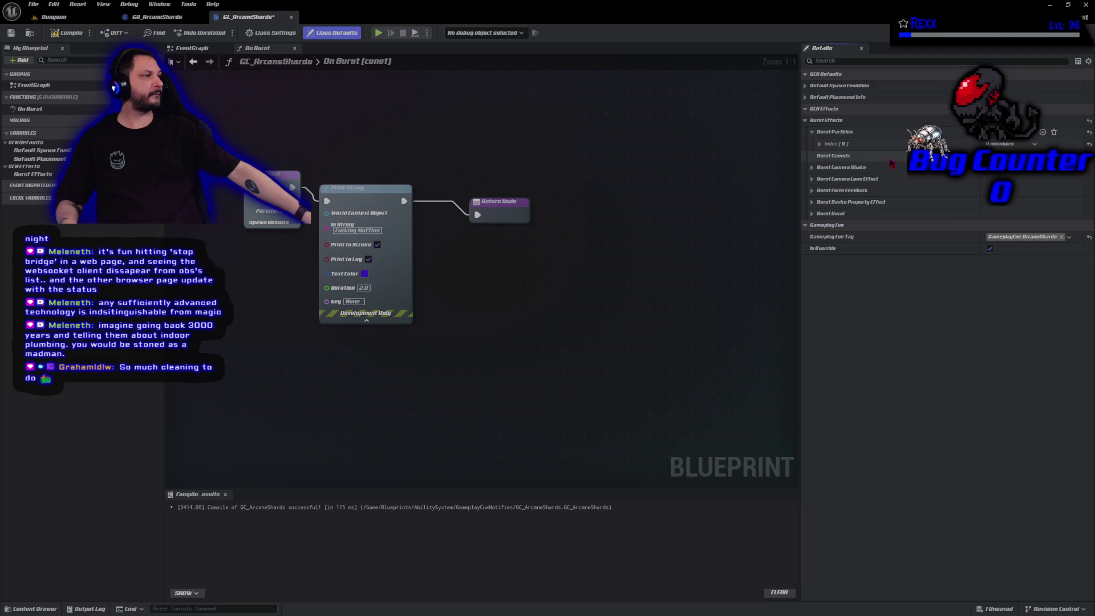
click(820, 145)
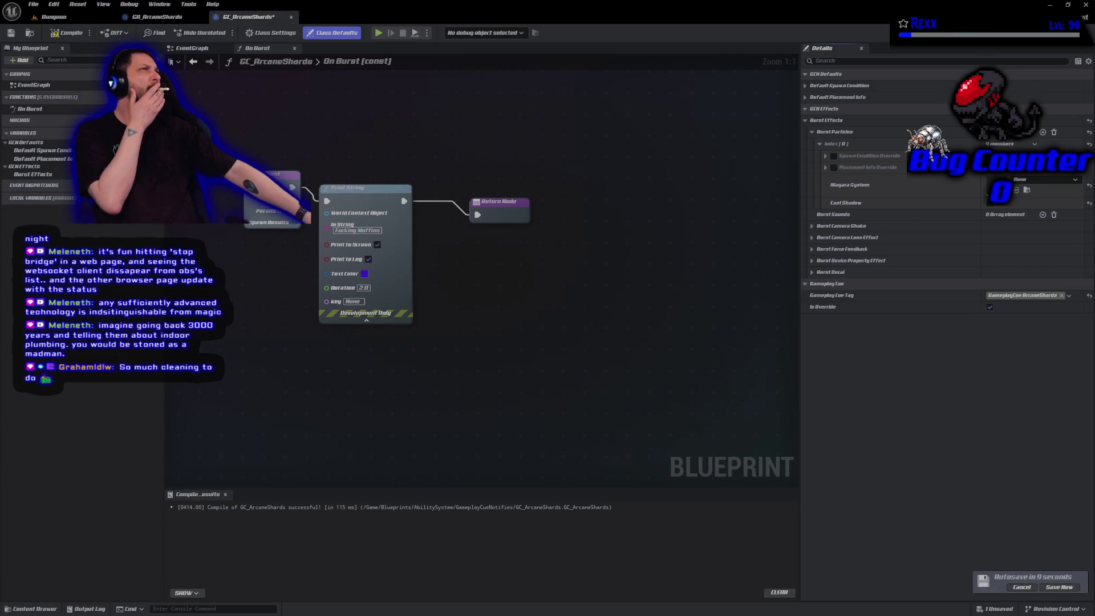
Step: Set the entry's Niagara System to NS_ArcaneShards, then compile and save the cue
click(1032, 180)
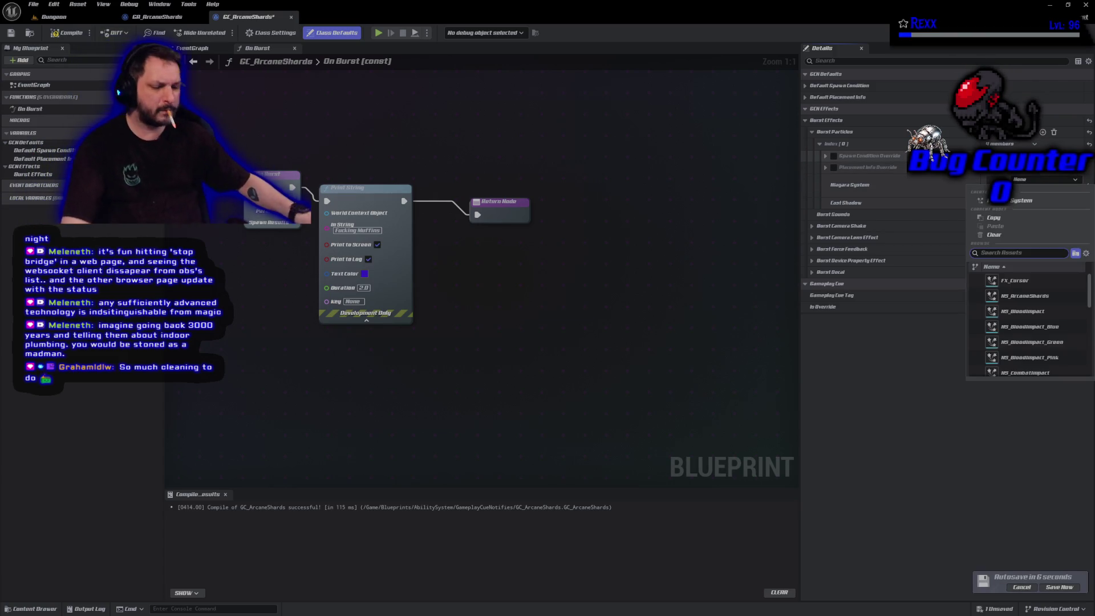
text(ns_ar)
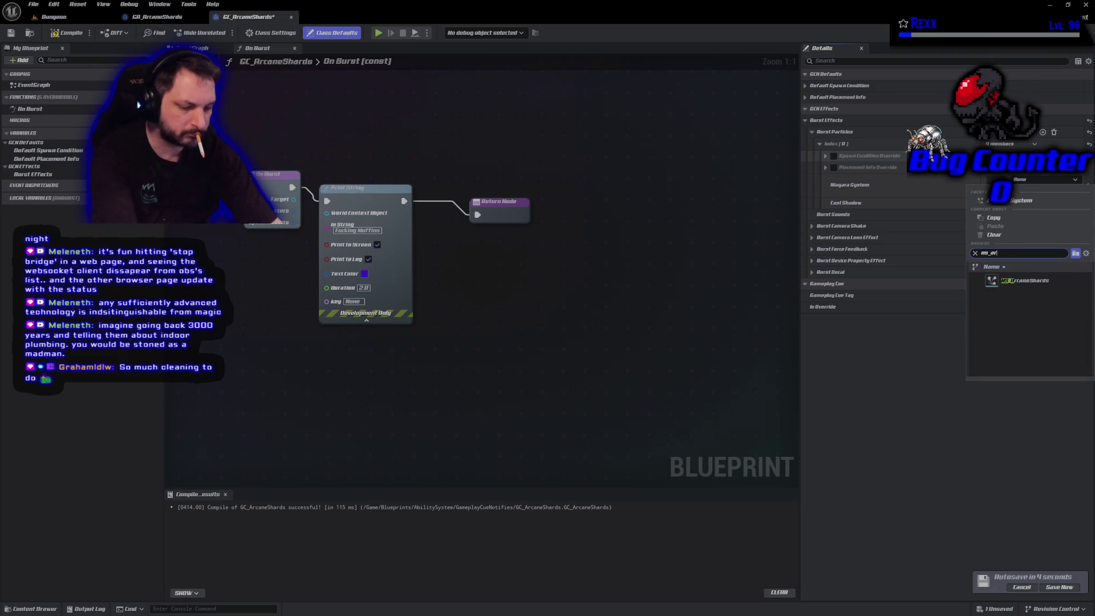
text(cane shards)
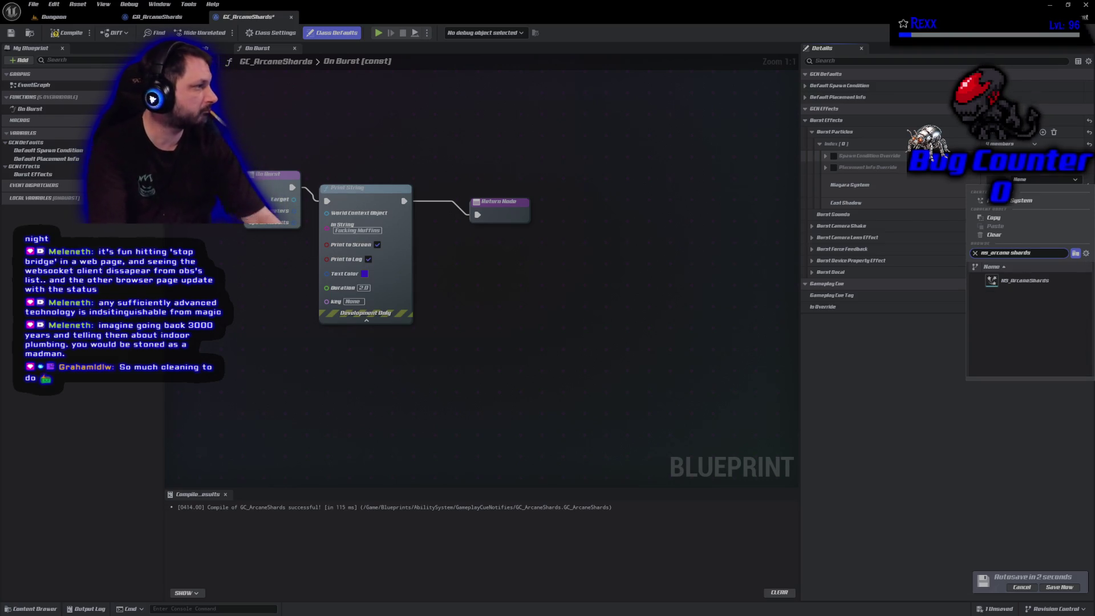
key(Return)
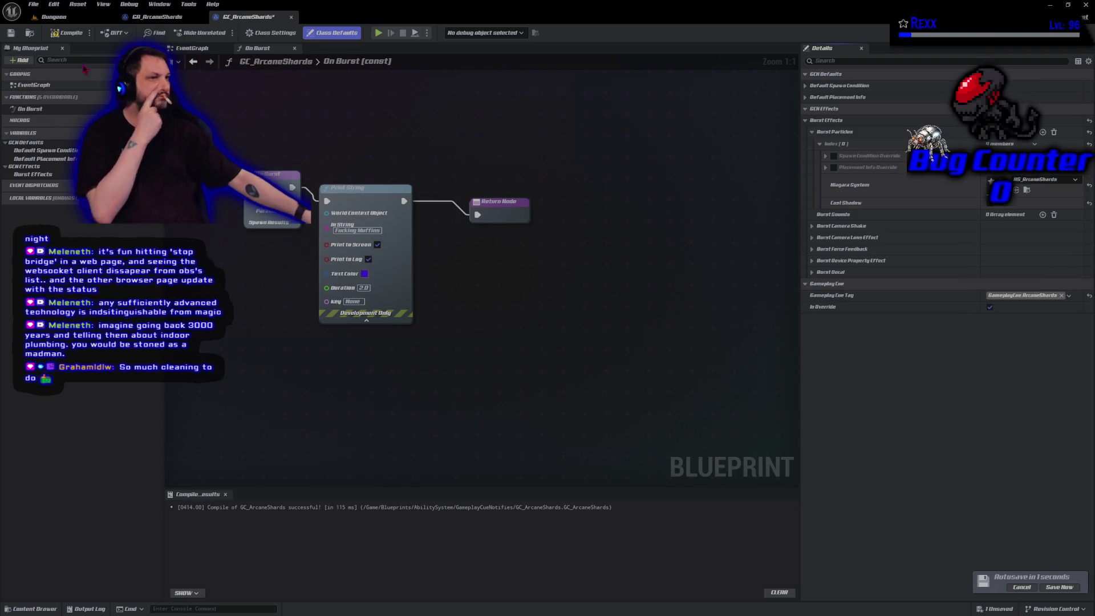
key(F7)
key(ctrl+s)
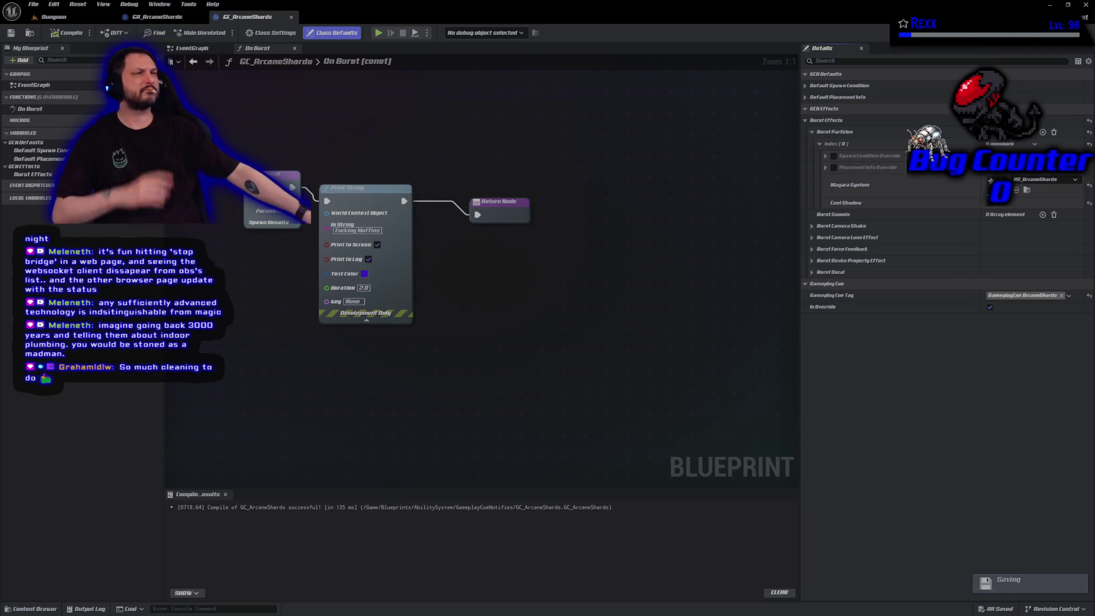